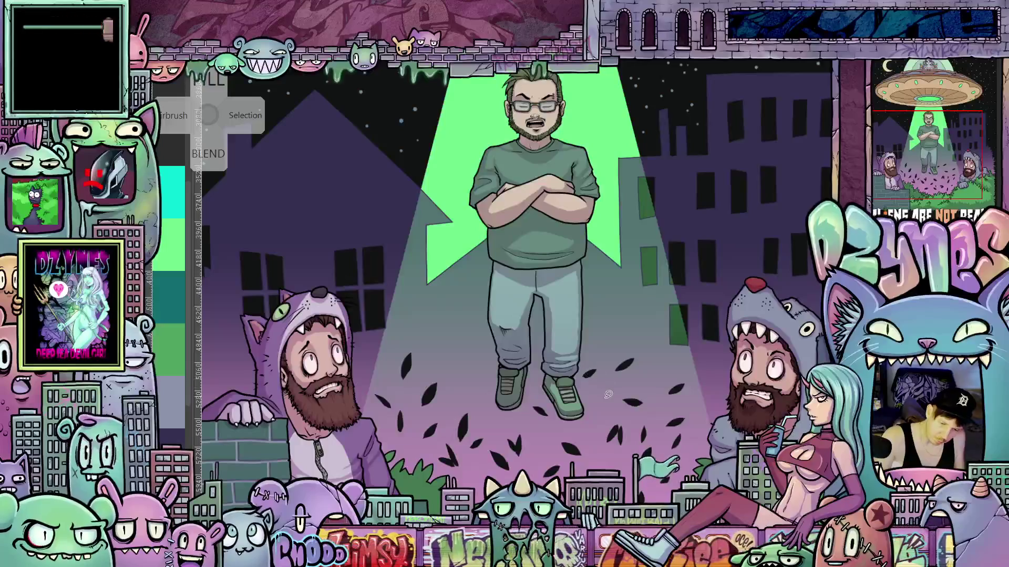
Fit the whole UFO illustration in view and hide the black starry background layer.
scroll(629, 395, "down", 2)
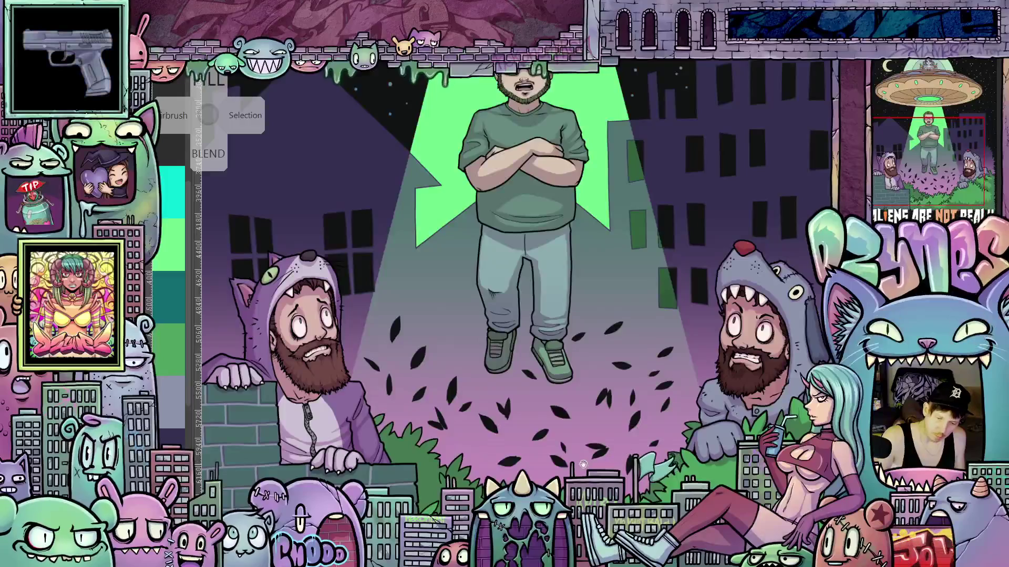
scroll(582, 464, "left", 3)
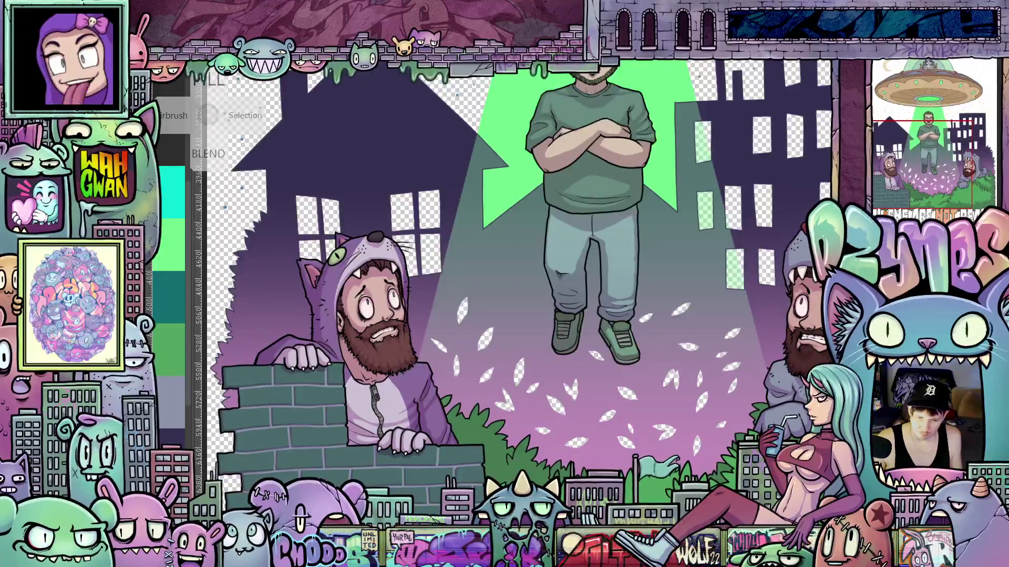
key("ctrl+0")
mouse_move(771, 440)
left_mouse_down()
mouse_move(694, 440)
mouse_move(715, 457)
left_mouse_up()
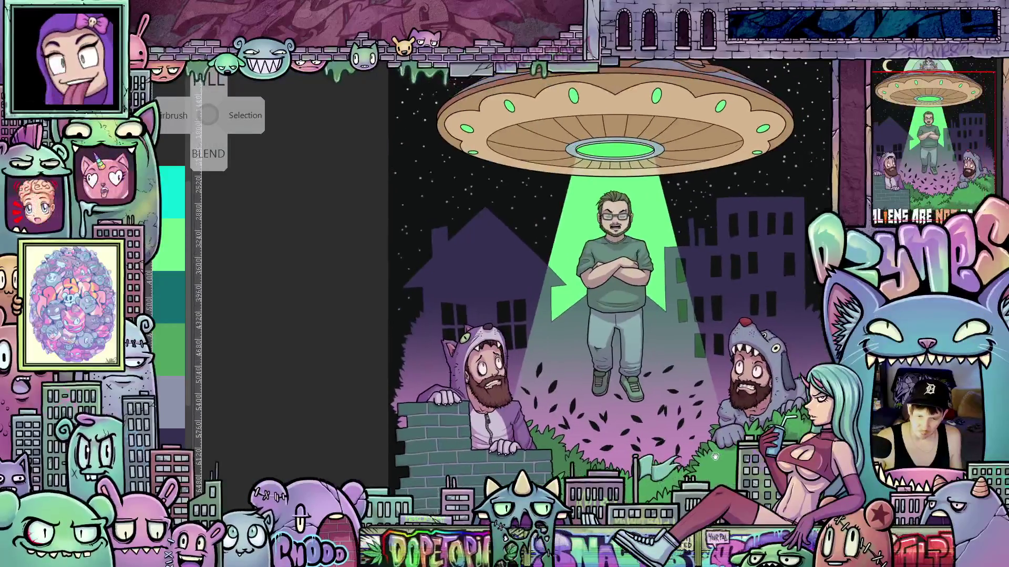
key("ctrl+comma")
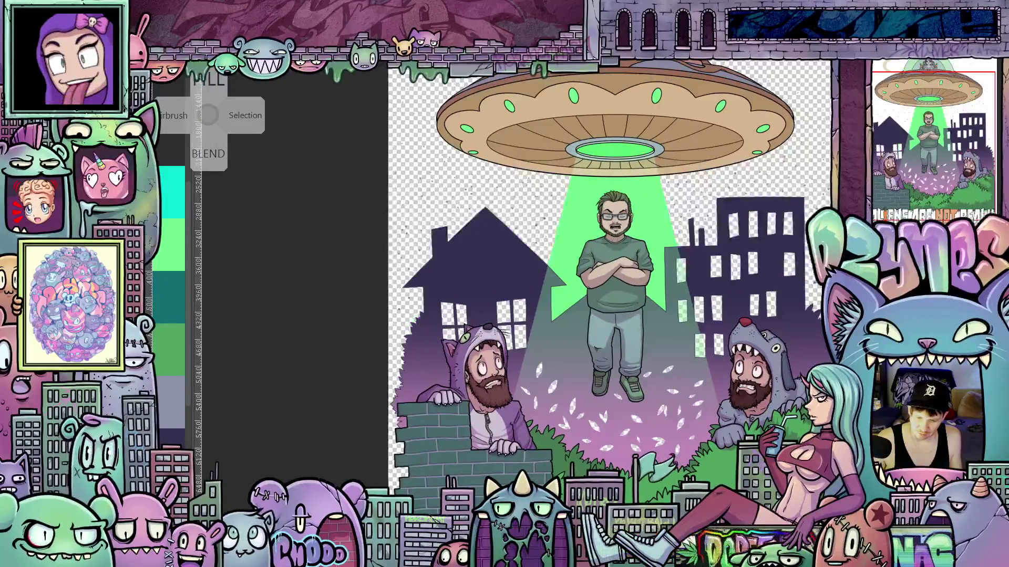
scroll(620, 289, "down", 5)
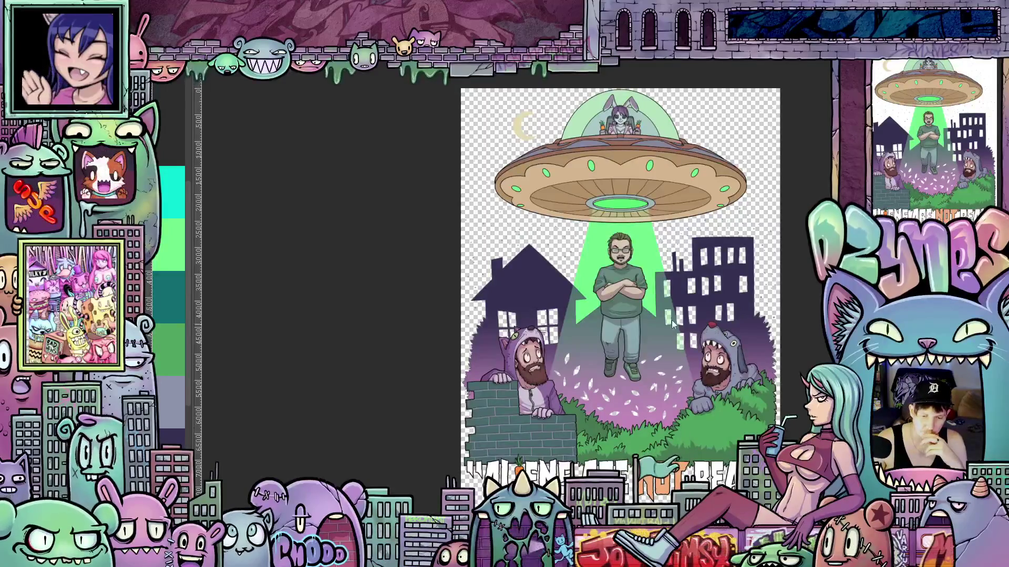
scroll(656, 342, "up", 4)
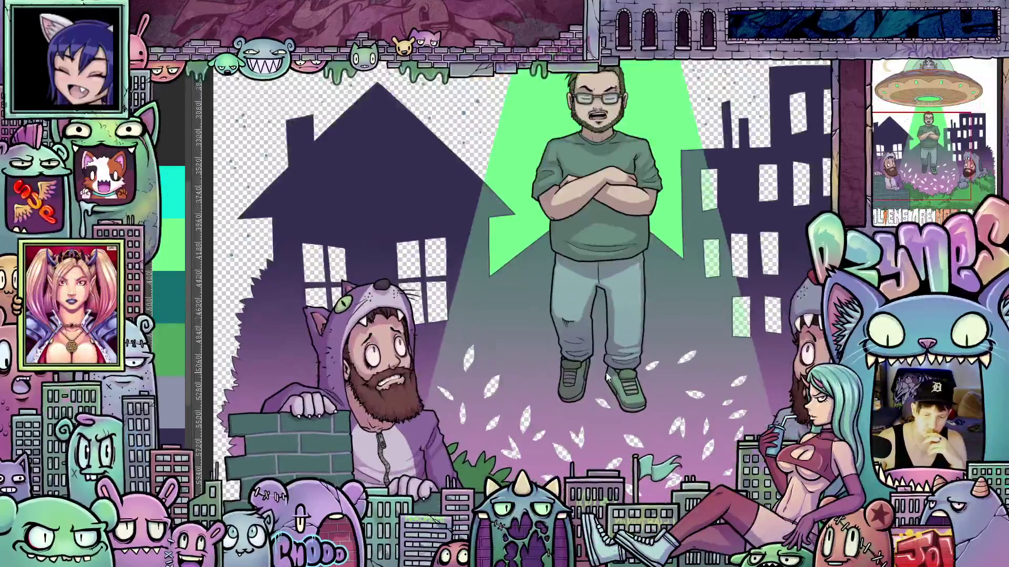
key("b")
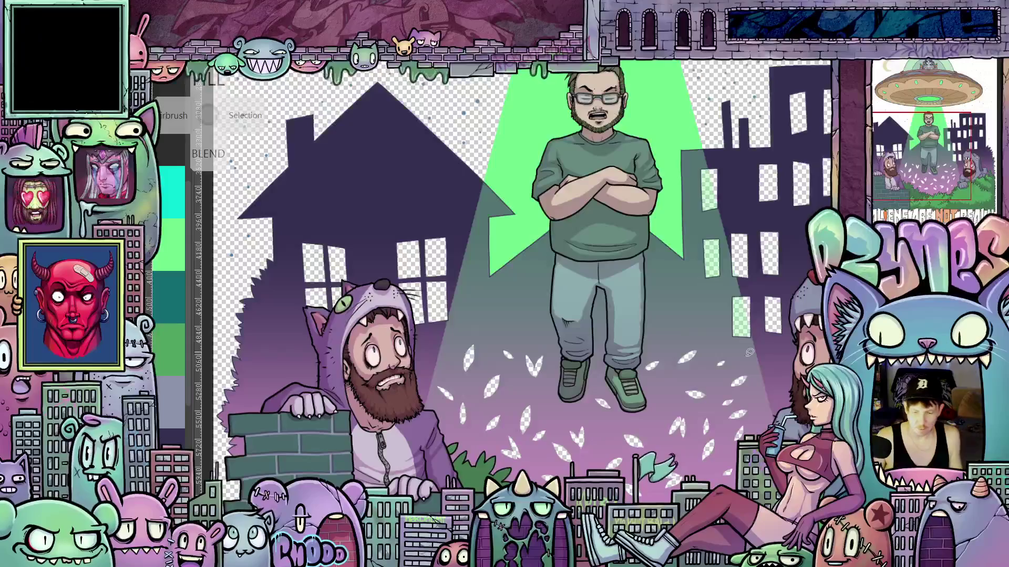
scroll(737, 386, "down", 2)
left_click_drag(738, 386, 662, 387)
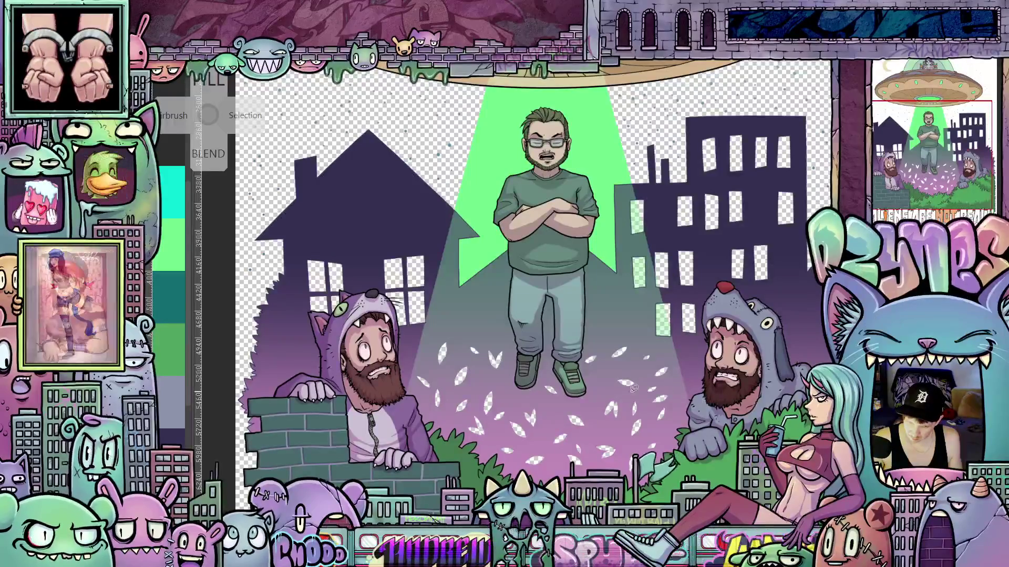
scroll(627, 396, "up", 1)
scroll(627, 396, "up", 5)
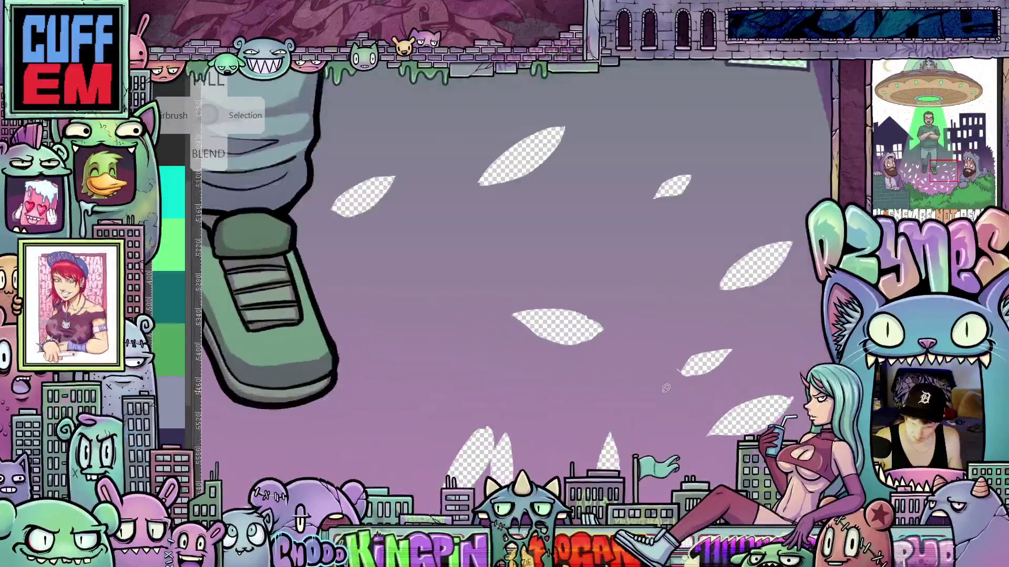
scroll(667, 386, "down", 4)
scroll(727, 326, "up", 5)
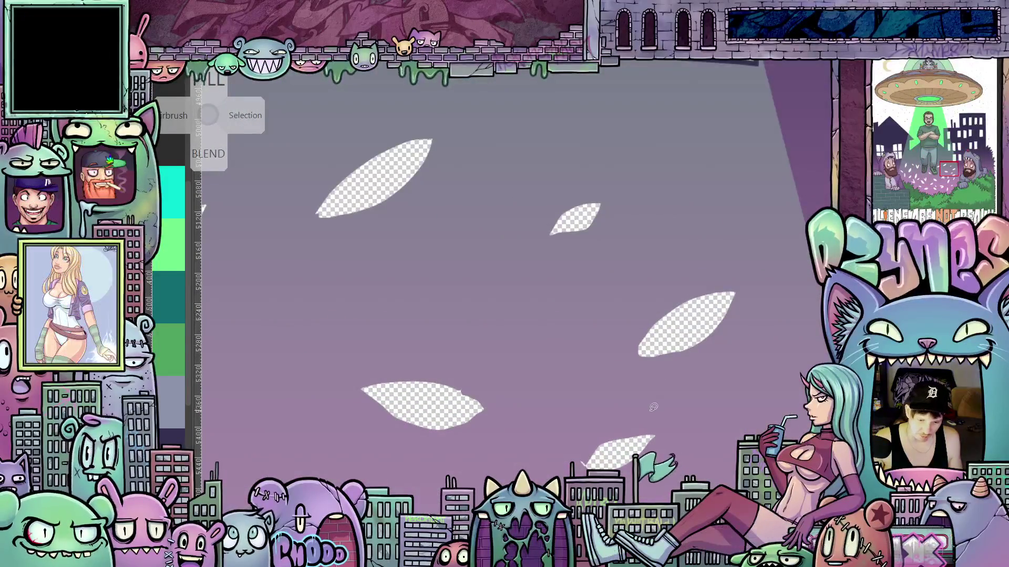
scroll(678, 330, "down", 4)
scroll(676, 332, "up", 3)
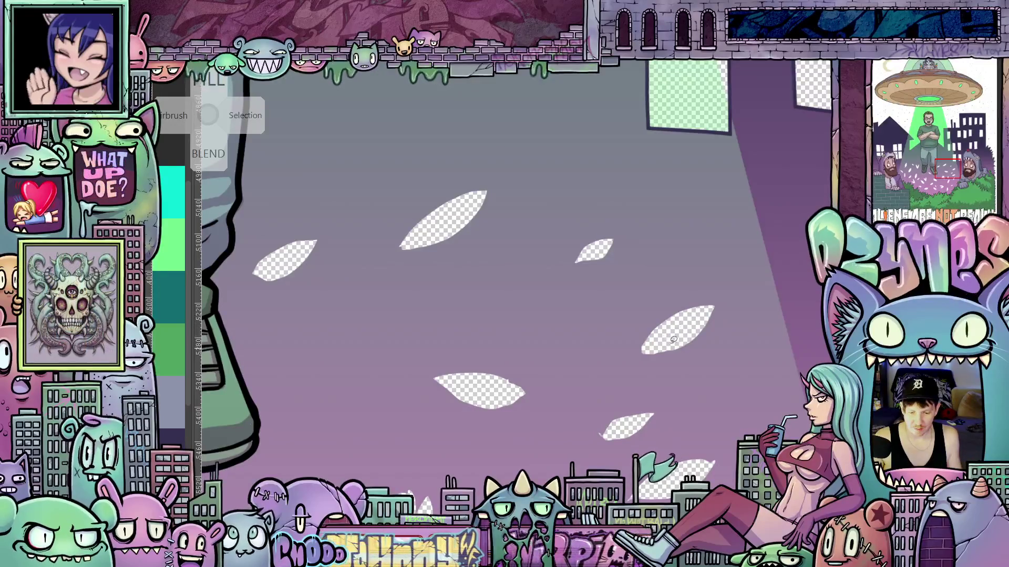
scroll(674, 340, "down", 3)
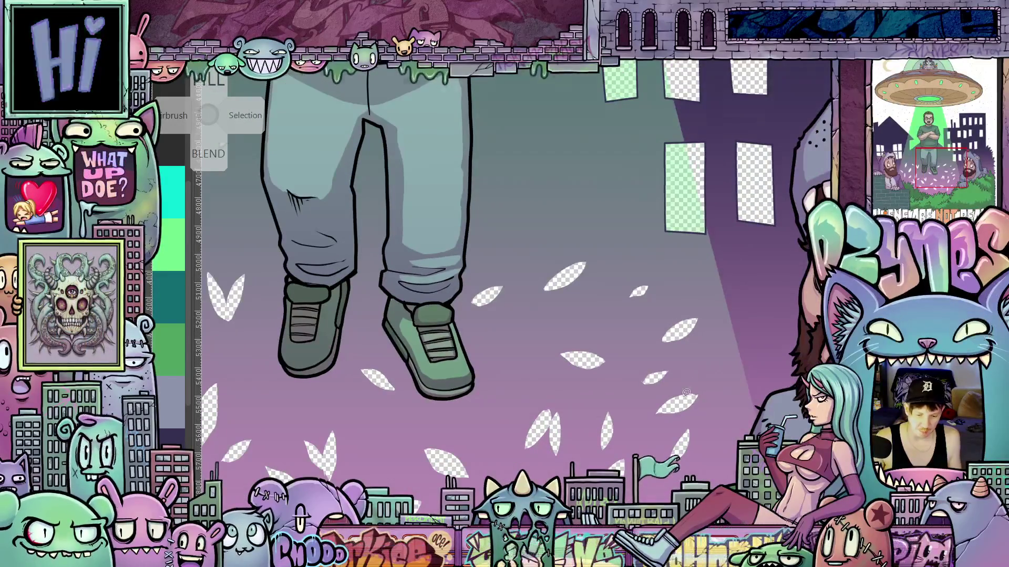
scroll(685, 394, "down", 3)
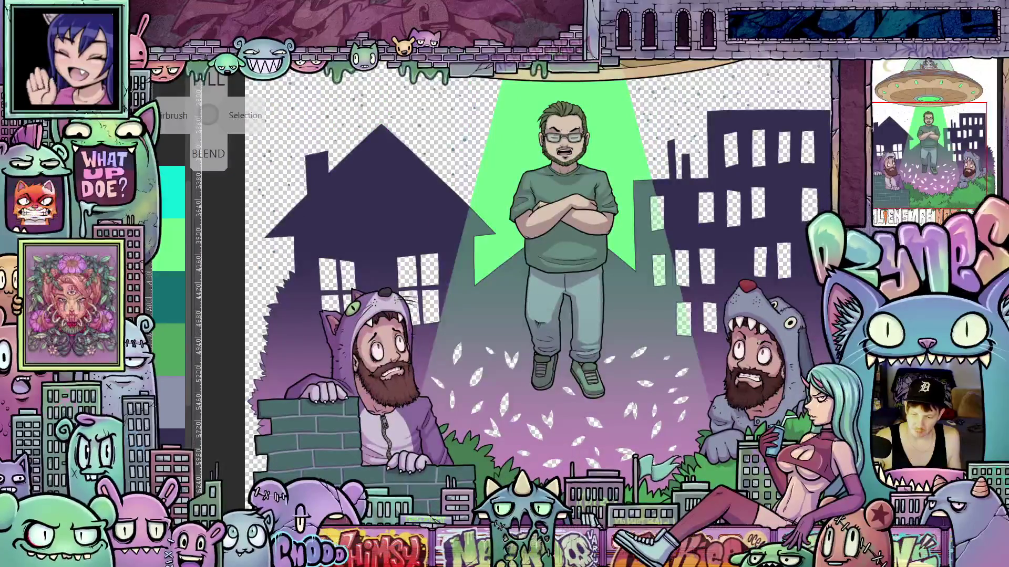
scroll(688, 394, "up", 3)
scroll(688, 394, "up", 2)
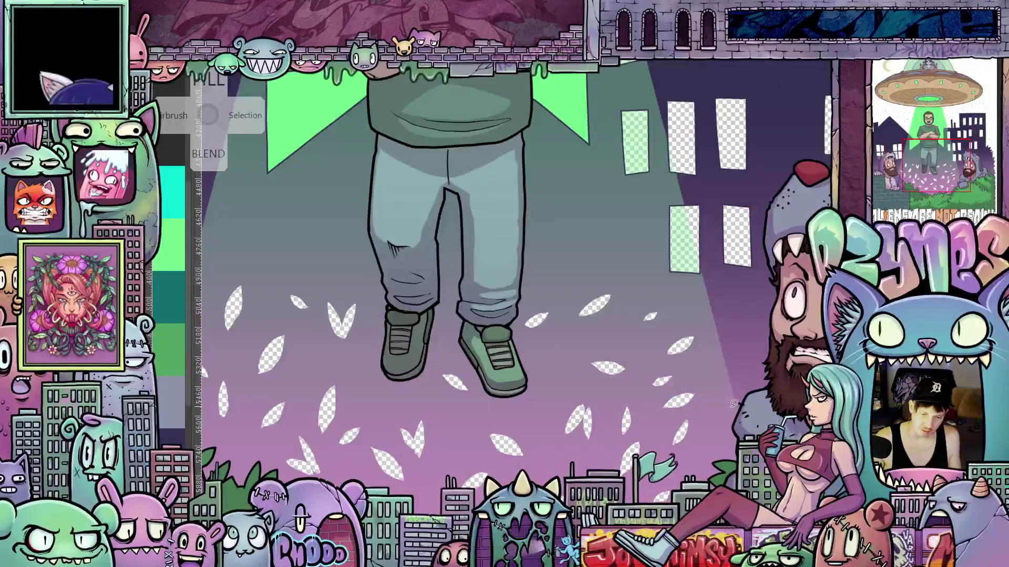
left_click_drag(734, 403, 643, 431)
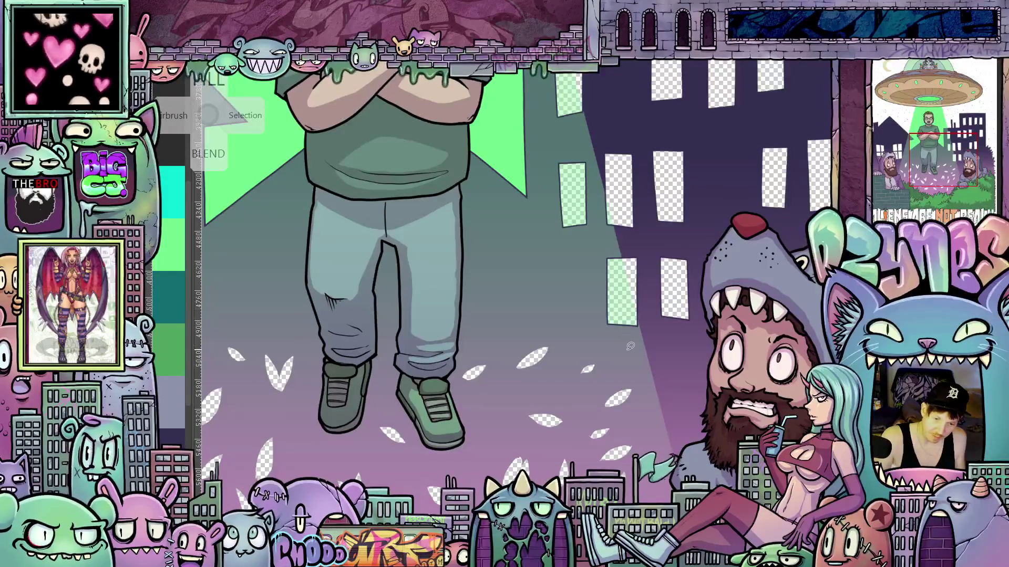
left_click_drag(630, 346, 671, 385)
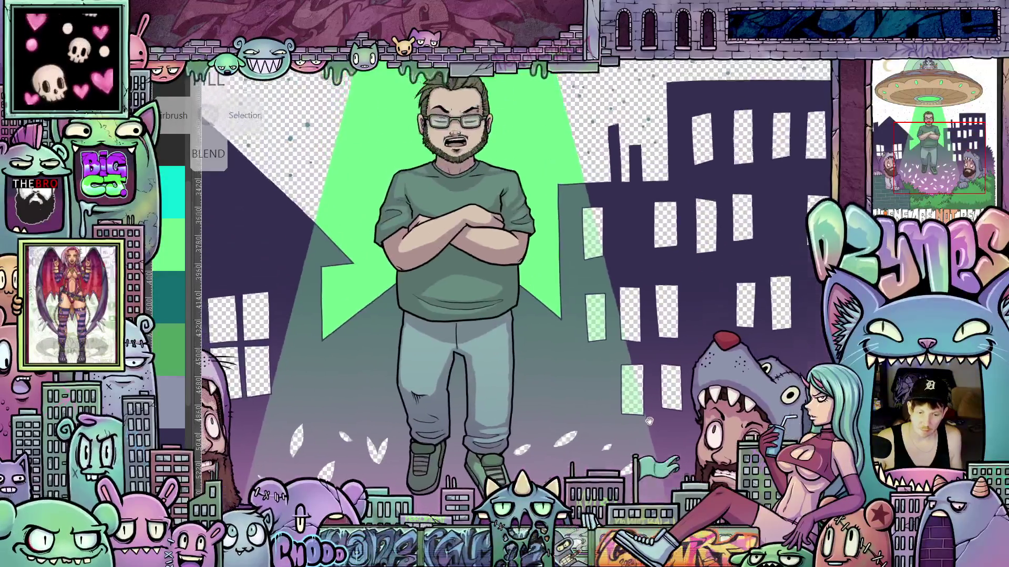
scroll(671, 385, "down", 2)
scroll(672, 381, "up", 3)
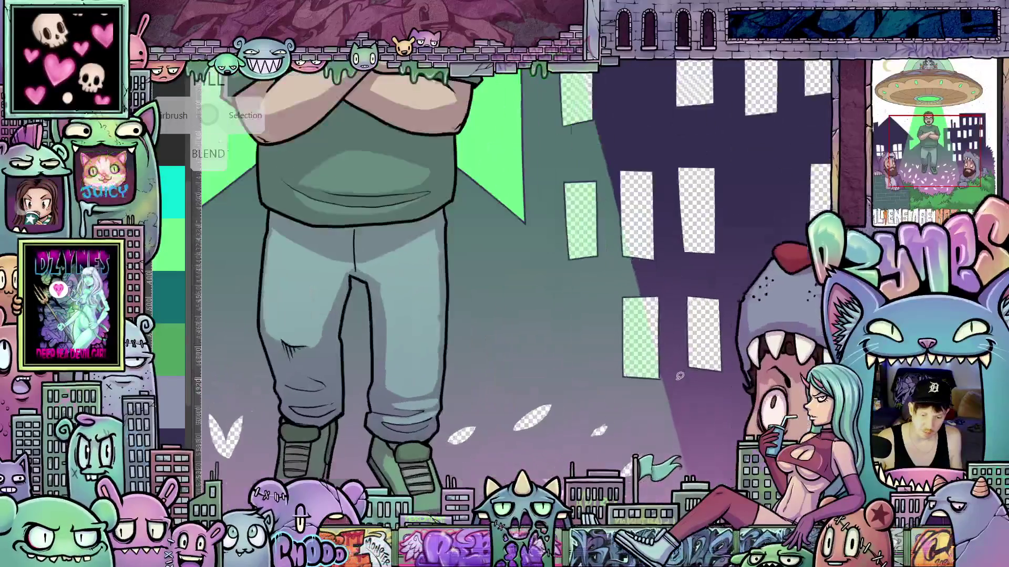
scroll(680, 376, "up", 2)
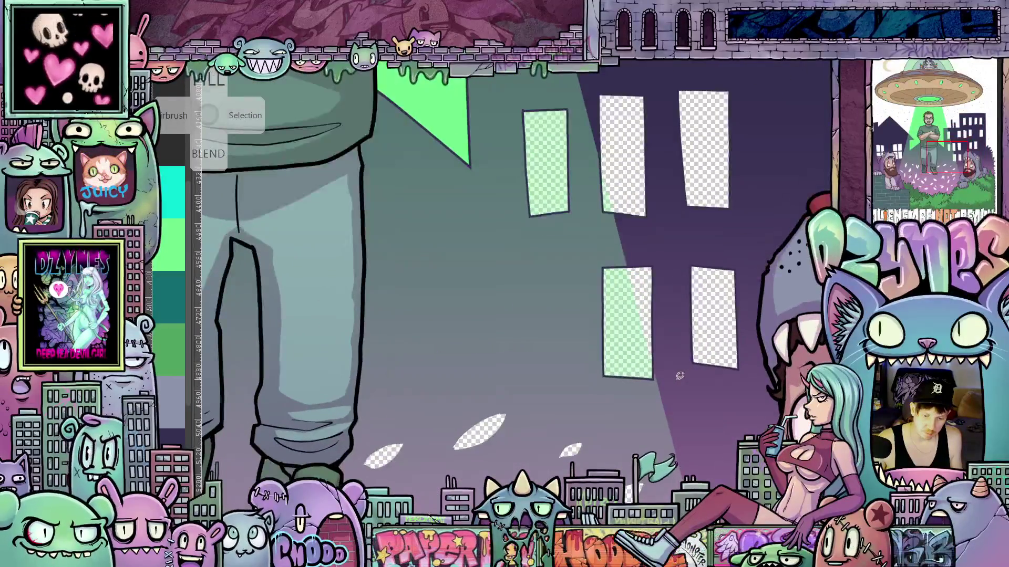
scroll(679, 377, "down", 3)
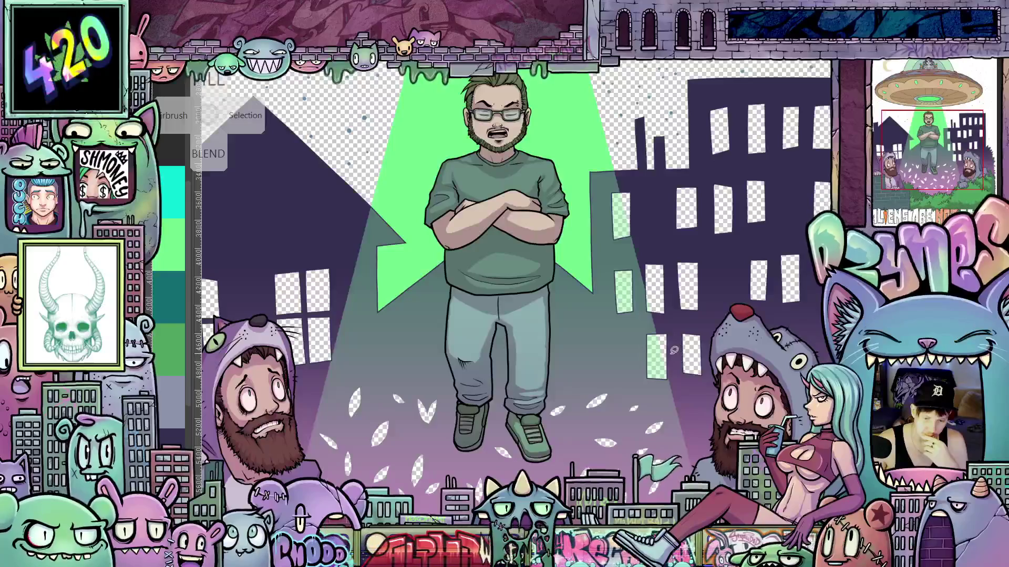
scroll(674, 349, "up", 5)
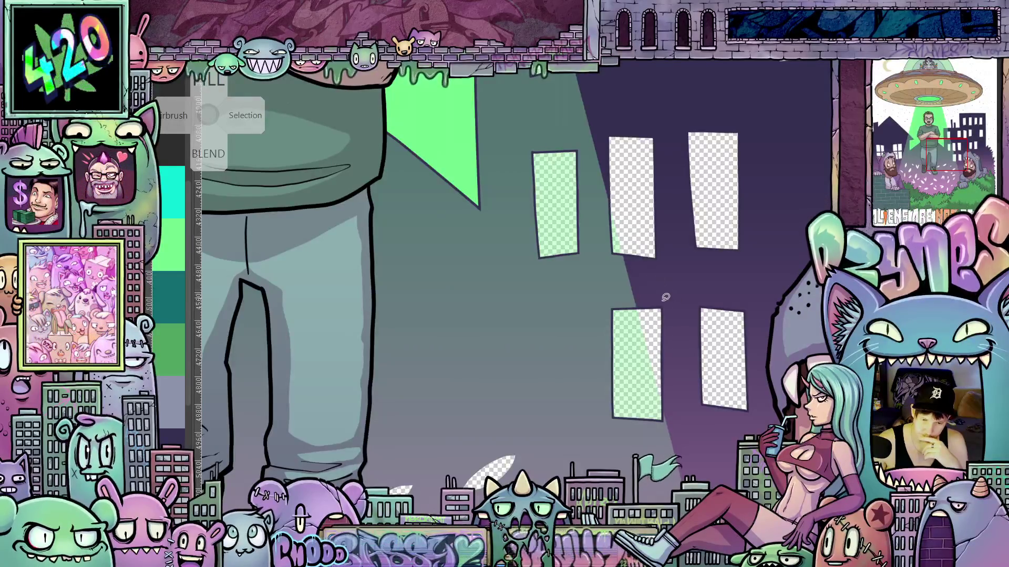
scroll(666, 298, "up", 1)
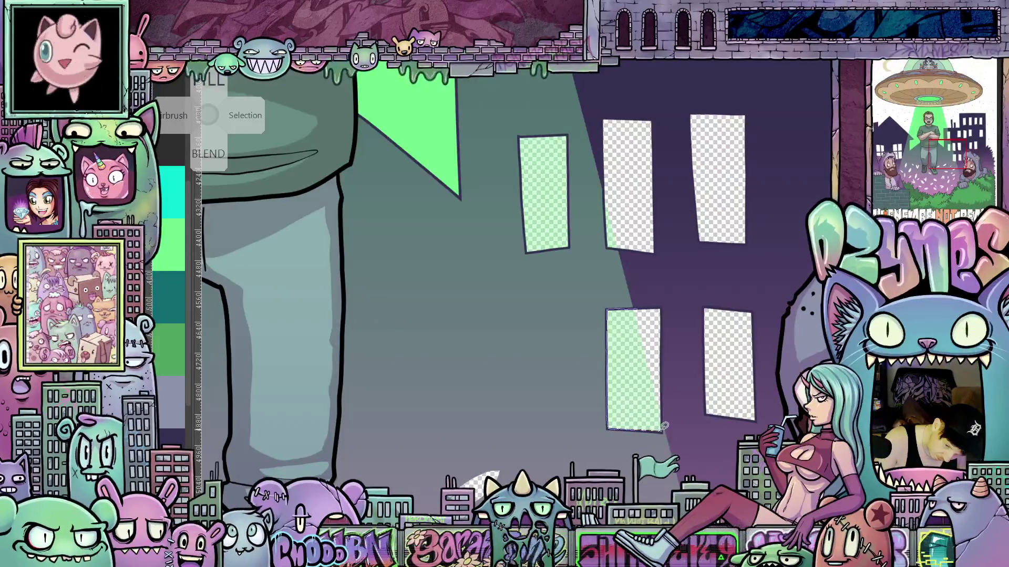
Lasso-trace the lower-left window's right and bottom edges along the beam's curve.
left_click_drag(665, 416, 642, 308)
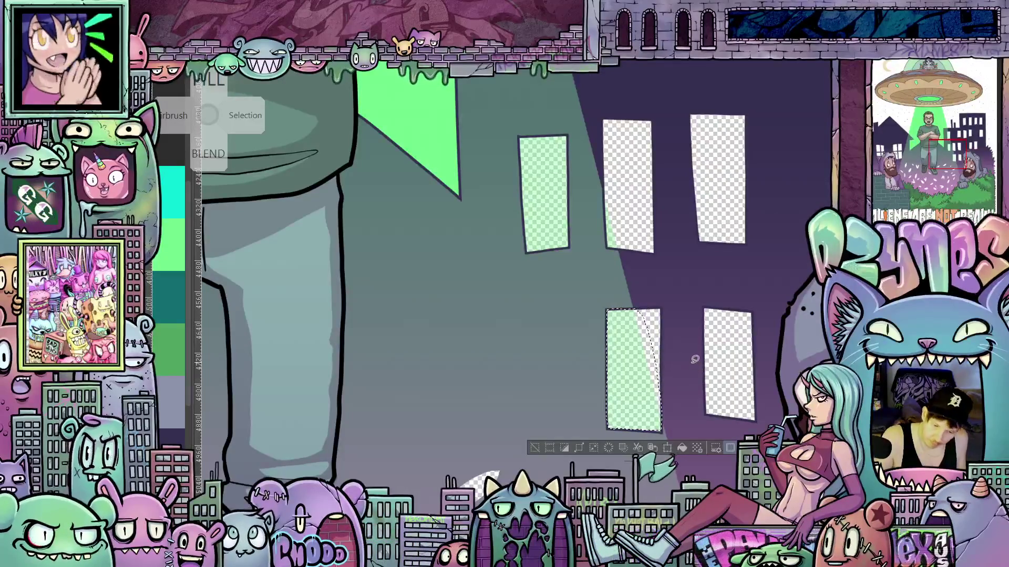
scroll(680, 404, "up", 5)
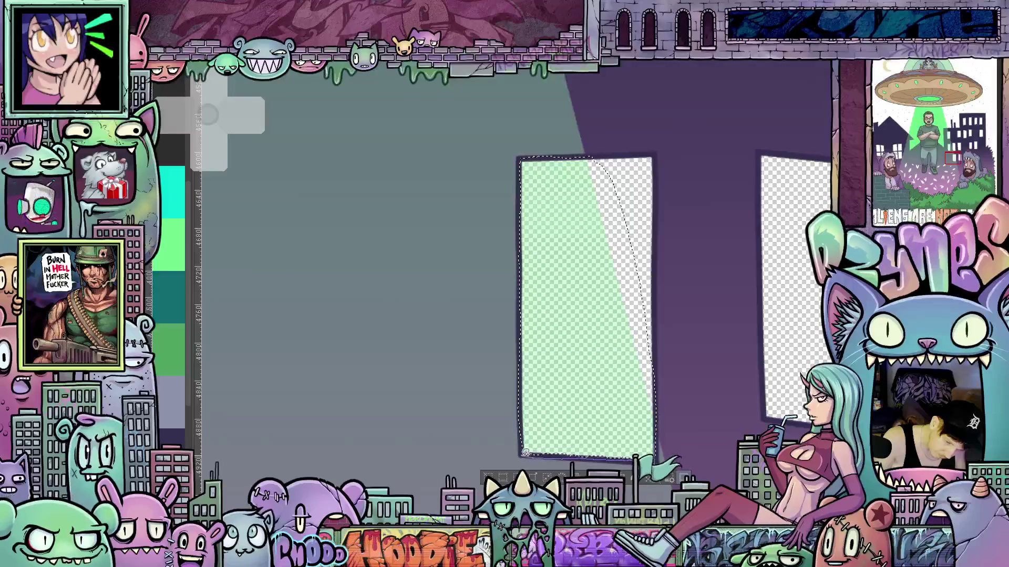
mouse_move(592, 416)
left_mouse_down()
mouse_move(646, 420)
mouse_move(656, 436)
left_mouse_up()
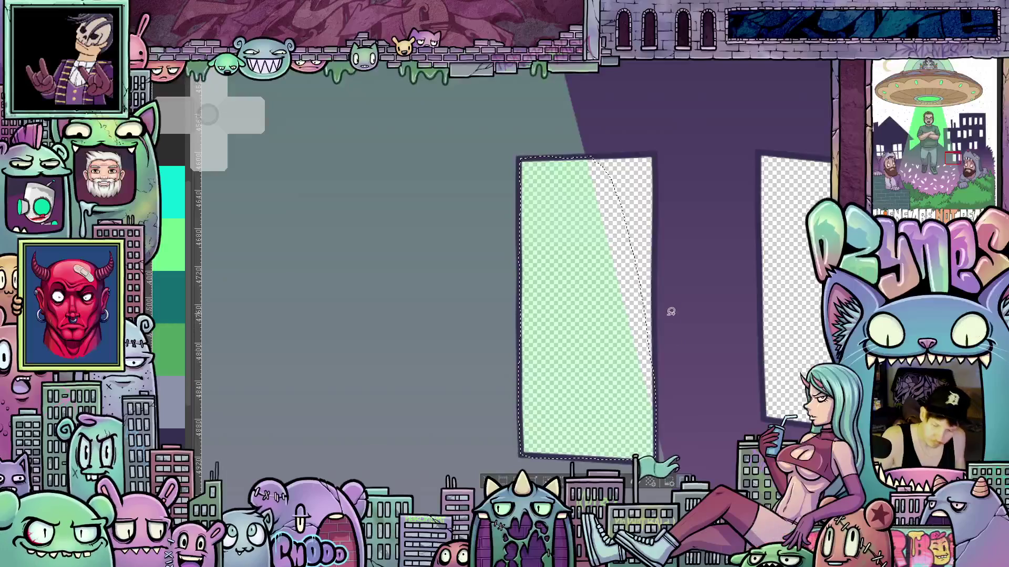
mouse_move(681, 335)
left_mouse_down()
mouse_move(686, 417)
mouse_move(675, 392)
left_mouse_up()
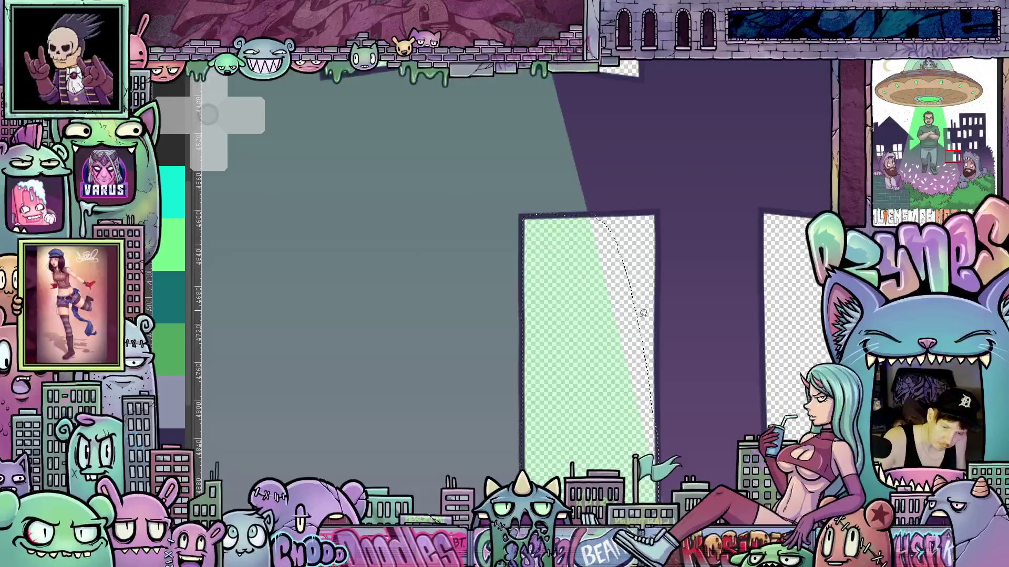
Lasso-select the tall building's windows by tracing around each window outline.
scroll(708, 320, "up", 5)
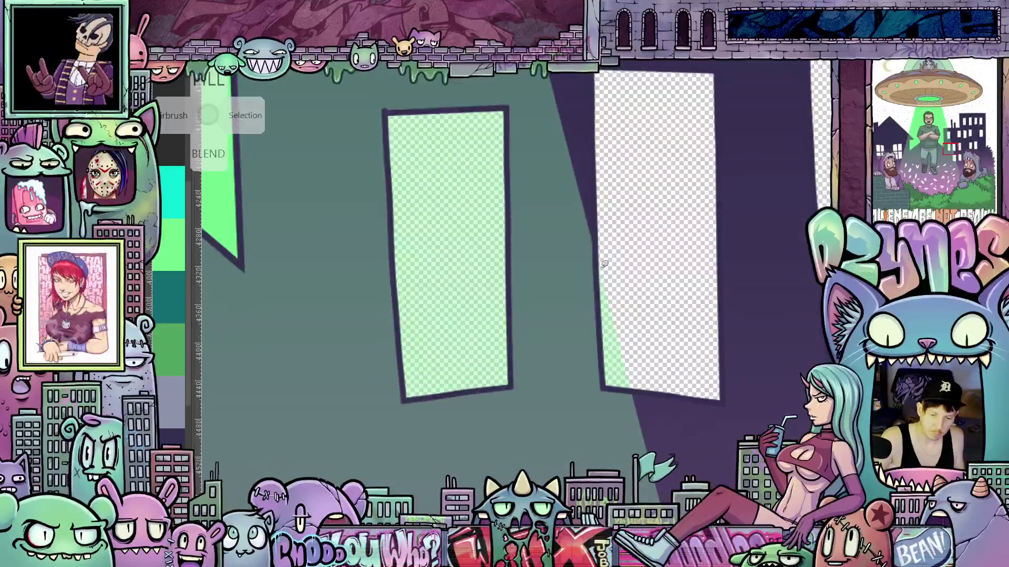
left_click_drag(600, 292, 603, 351)
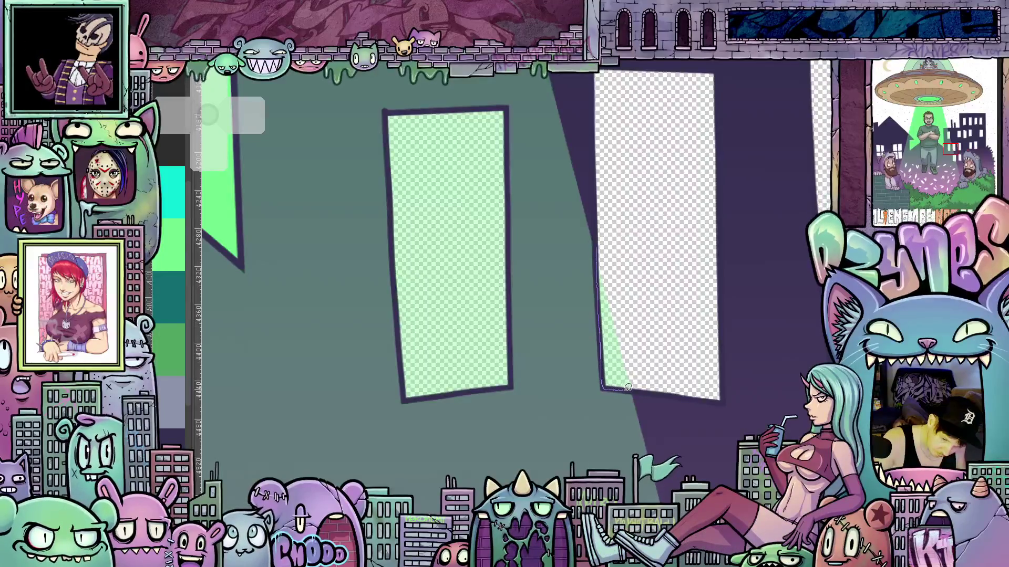
mouse_move(628, 388)
left_mouse_down()
mouse_move(644, 388)
mouse_move(624, 277)
left_mouse_up()
left_click_drag(605, 238, 603, 240)
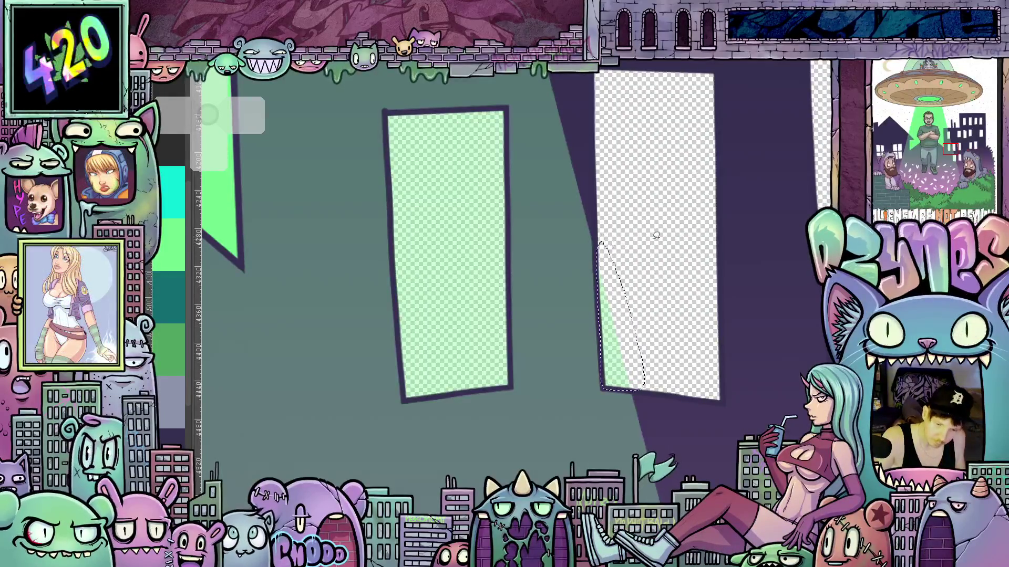
left_click_drag(469, 149, 578, 180)
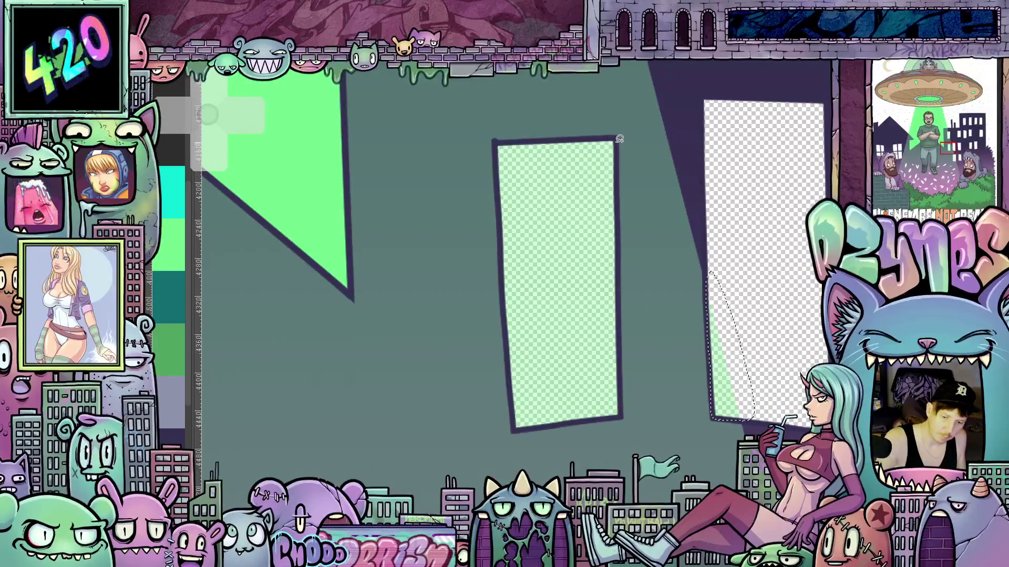
left_click_drag(619, 254, 622, 332)
mouse_move(621, 413)
left_mouse_down()
mouse_move(519, 426)
mouse_move(514, 400)
left_mouse_up()
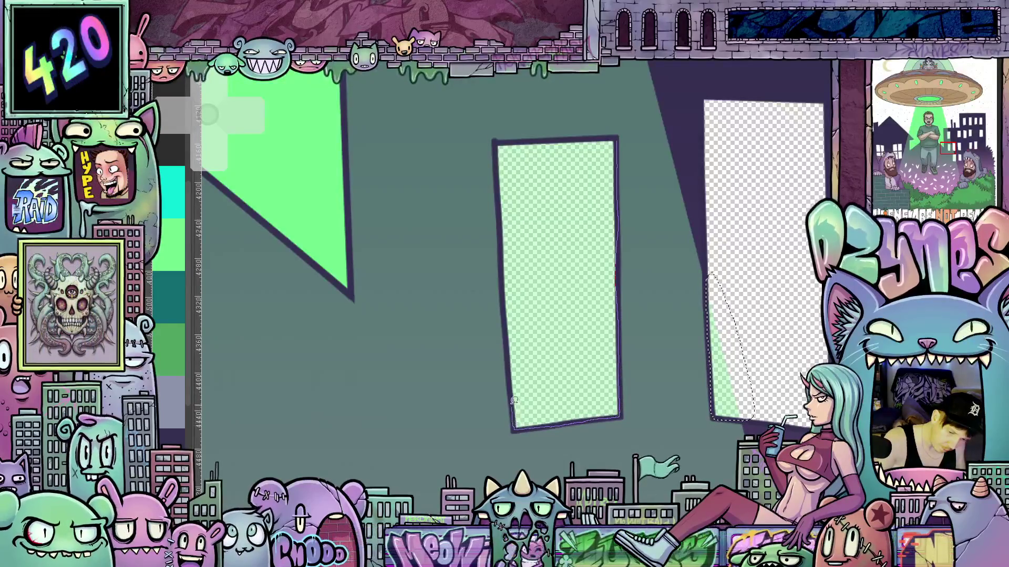
left_click_drag(507, 319, 504, 254)
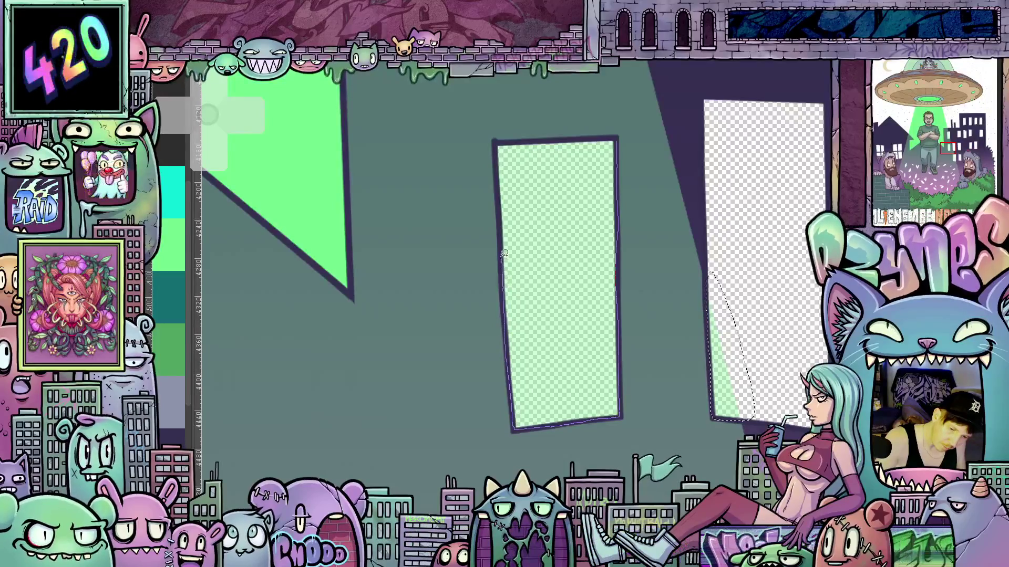
left_click_drag(498, 143, 614, 137)
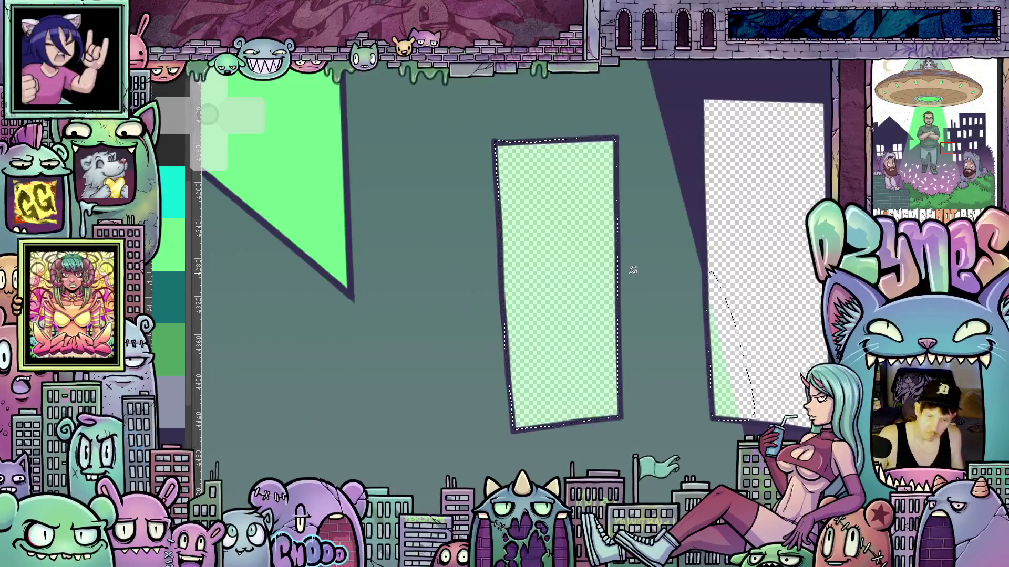
Clear the pale green tint inside the selected windows, leaving transparent openings.
scroll(633, 269, "down", 5)
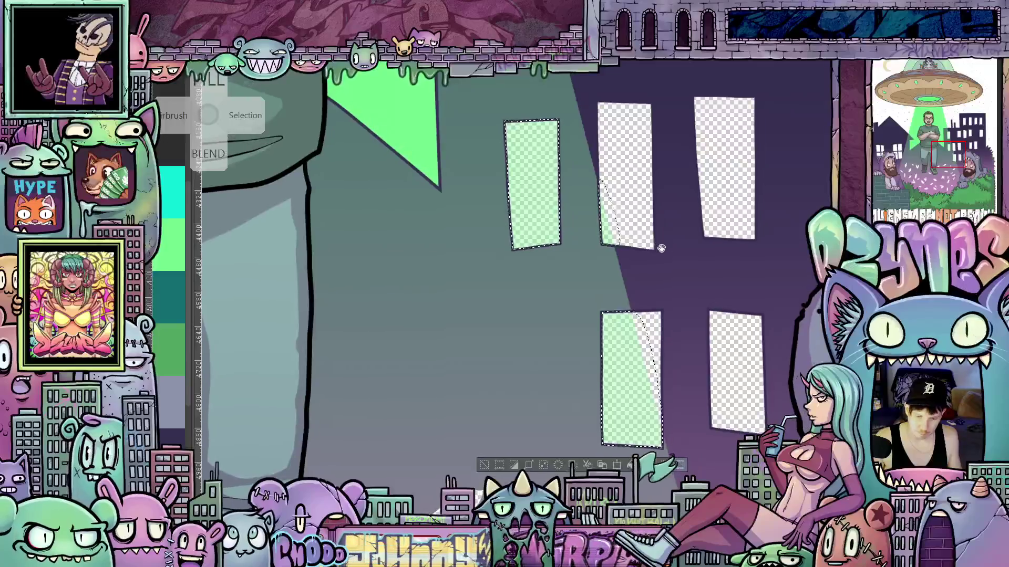
scroll(680, 299, "up", 2)
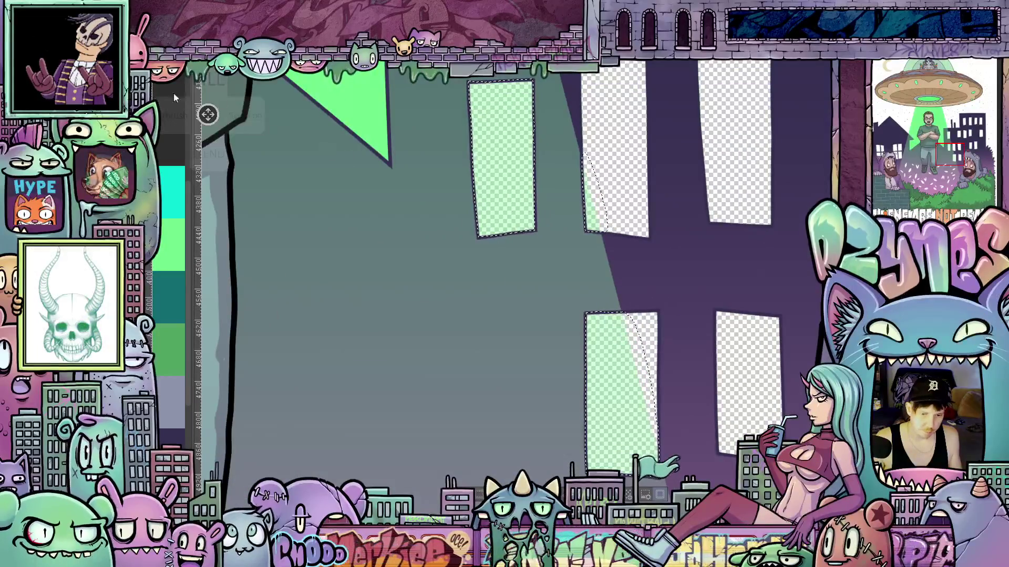
key("ctrl+z")
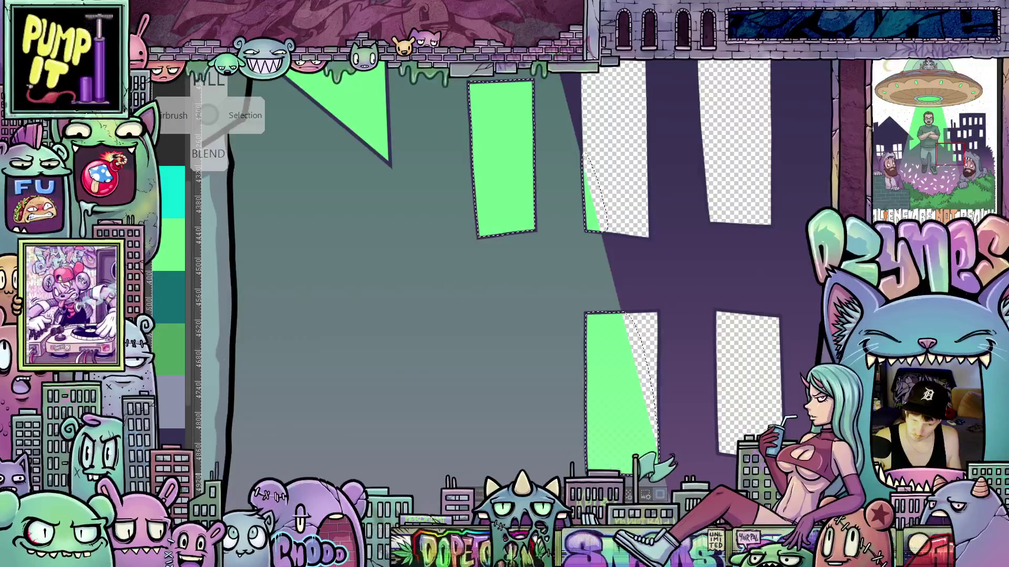
scroll(619, 444, "up", 3)
scroll(619, 444, "up", 1)
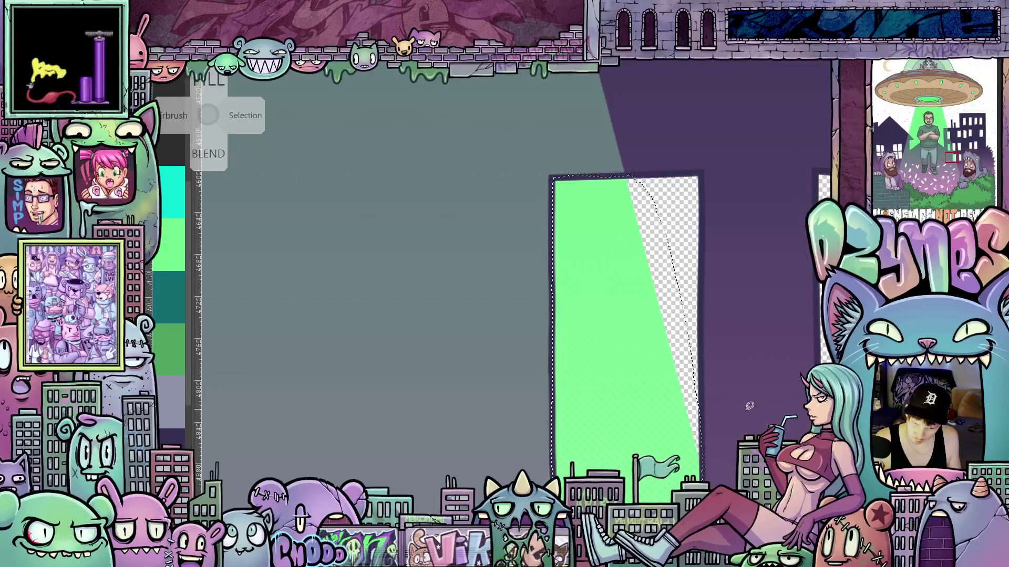
scroll(757, 441, "down", 2)
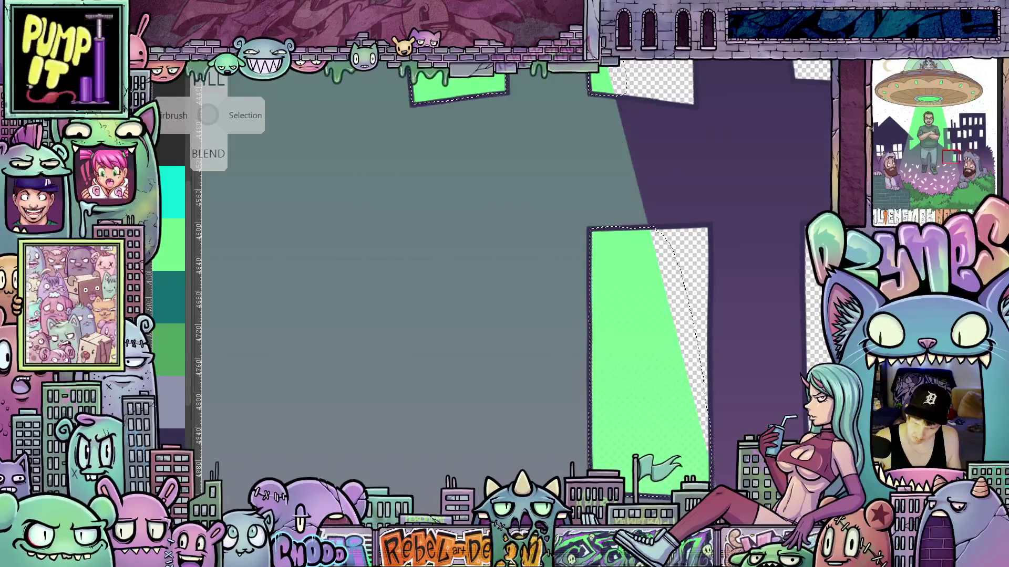
scroll(505, 284, "up", 10)
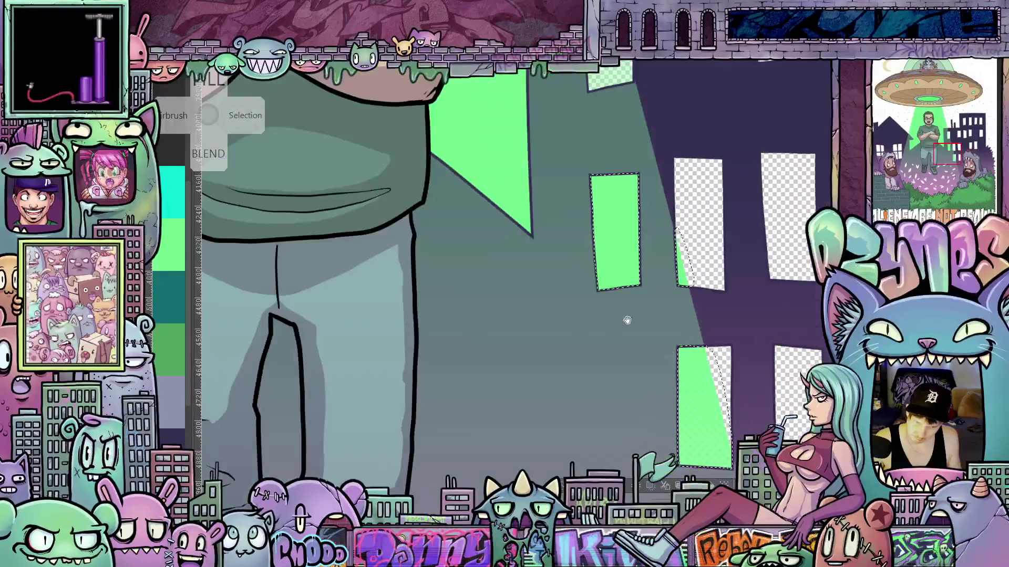
scroll(627, 282, "up", 2)
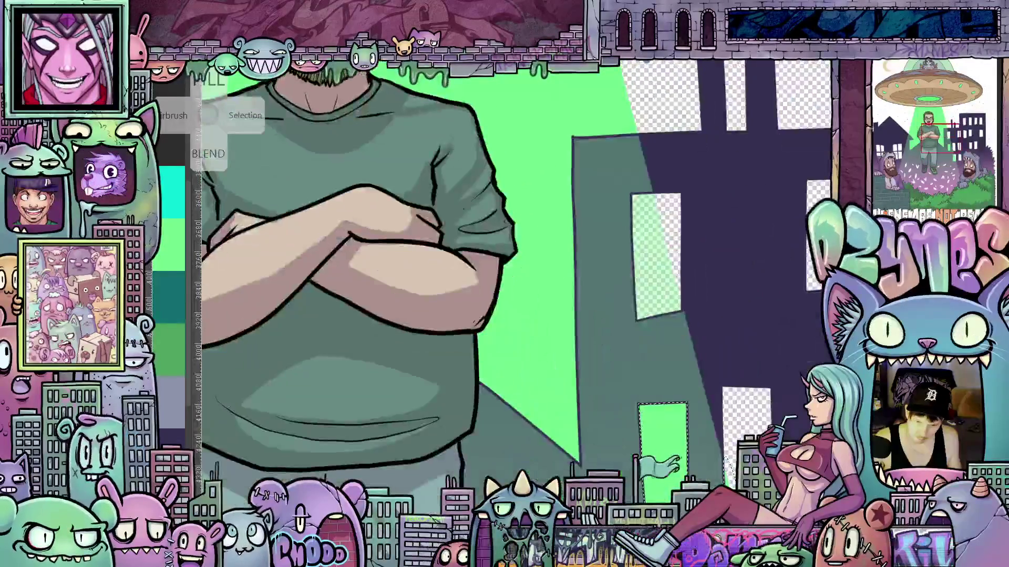
scroll(627, 283, "up", 3)
scroll(628, 282, "down", 5)
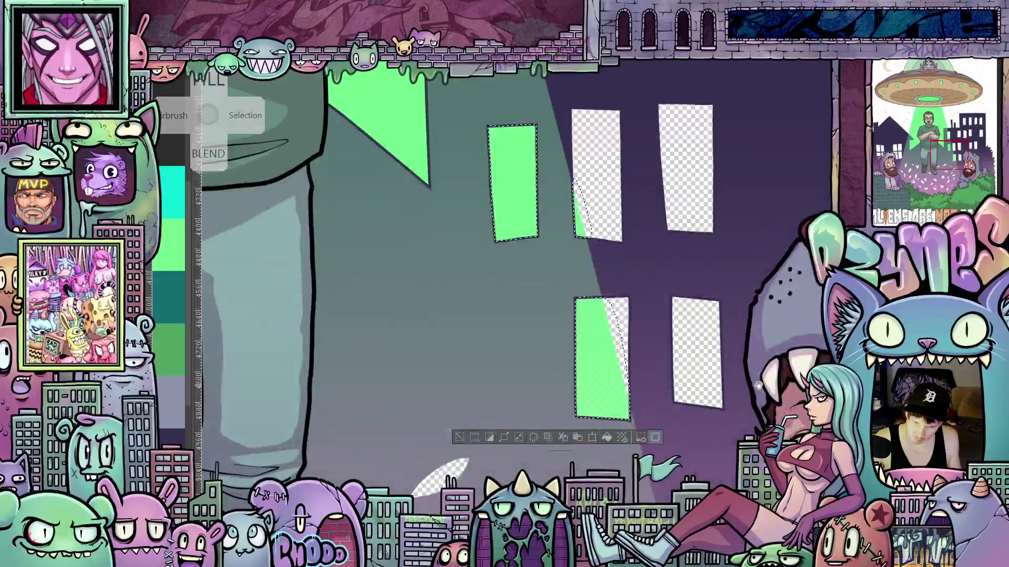
scroll(631, 363, "up", 2)
scroll(632, 363, "up", 1)
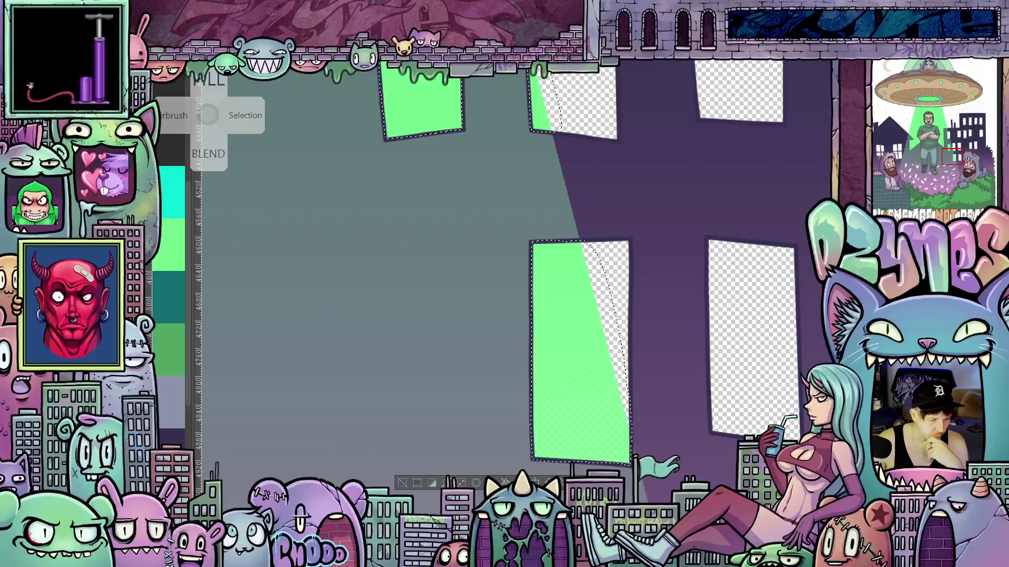
scroll(589, 361, "down", 5)
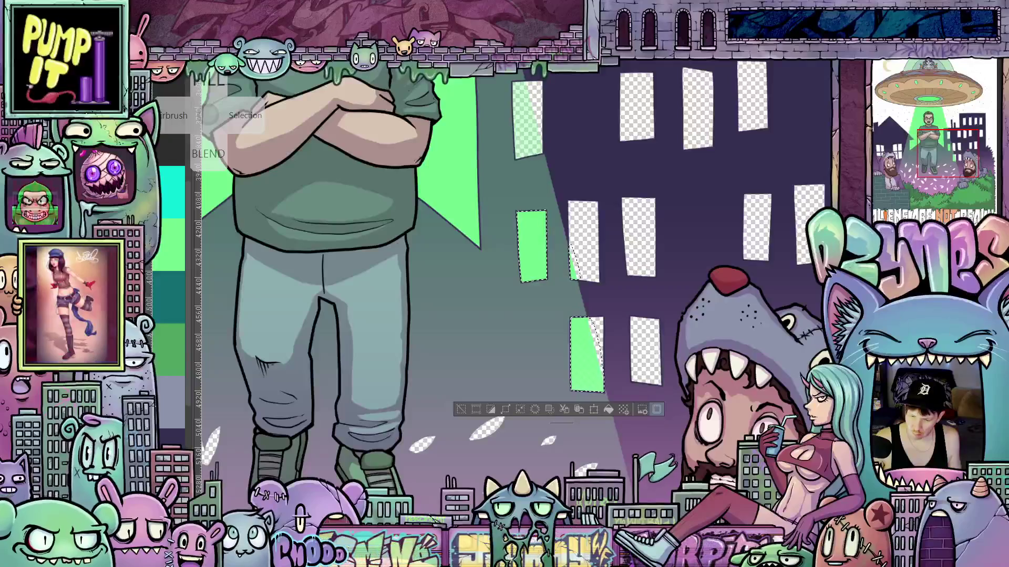
scroll(545, 355, "up", 5)
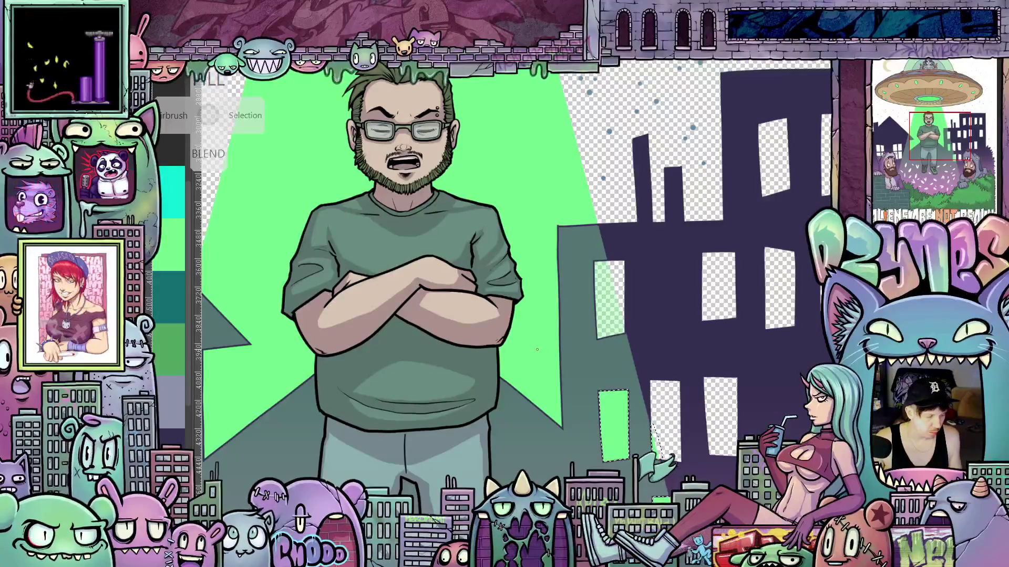
key("w")
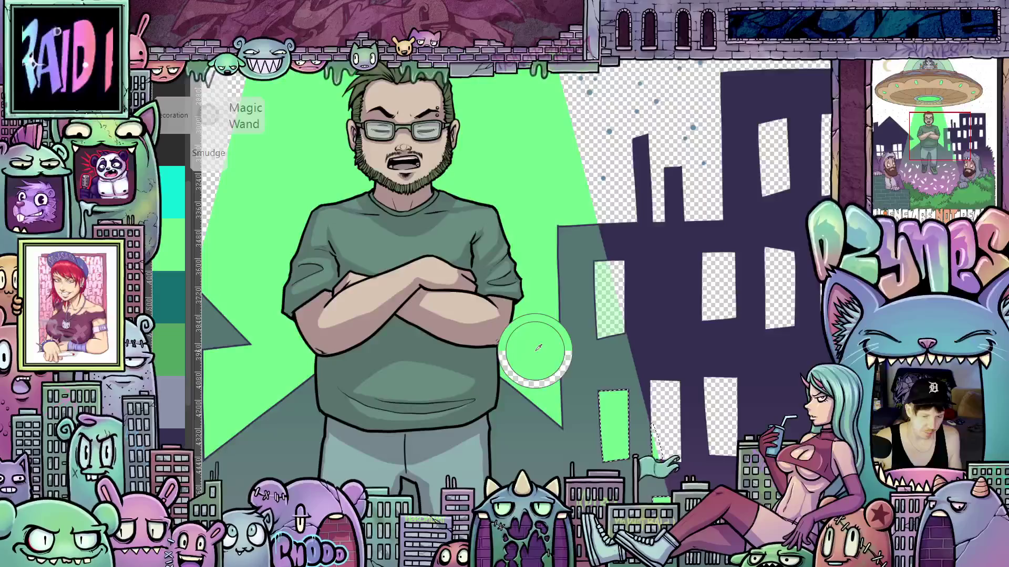
scroll(703, 428, "up", 5)
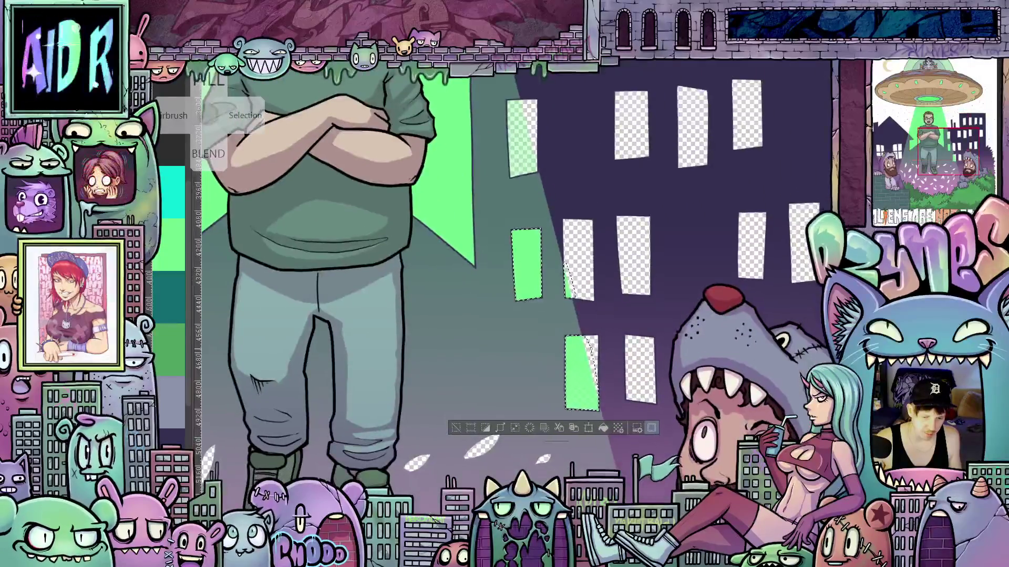
scroll(649, 315, "up", 3)
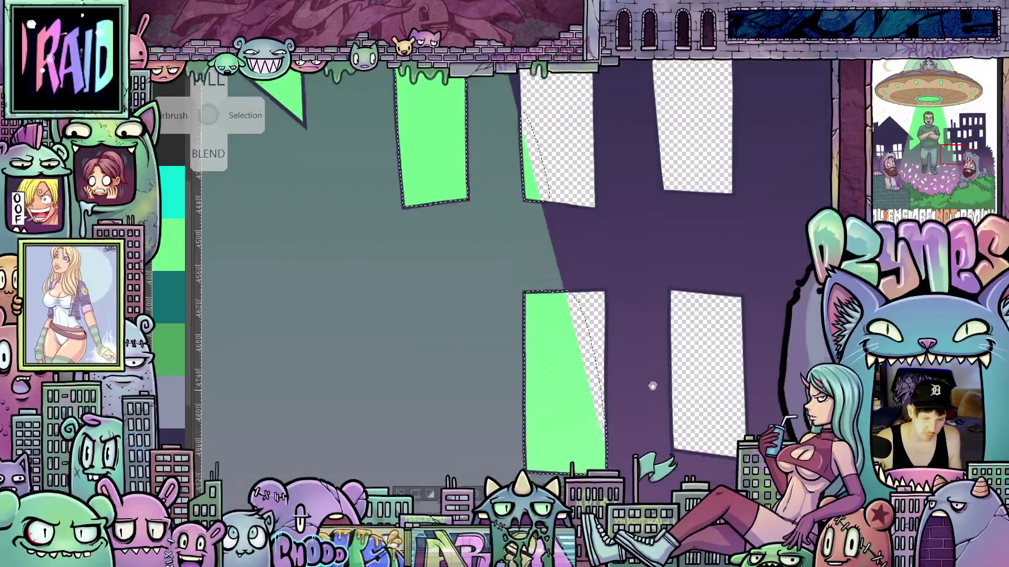
left_click_drag(650, 315, 651, 325)
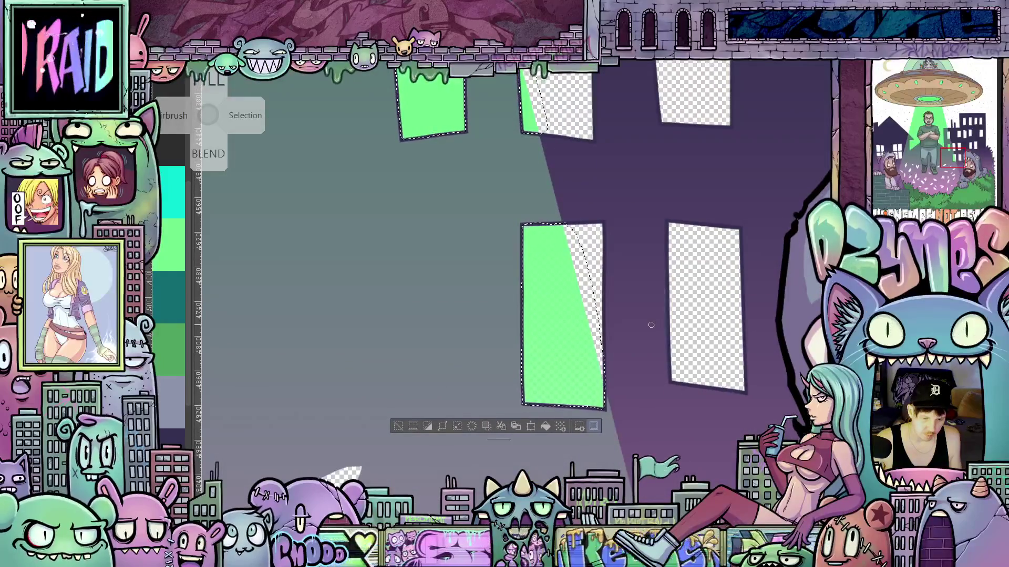
scroll(622, 358, "up", 1)
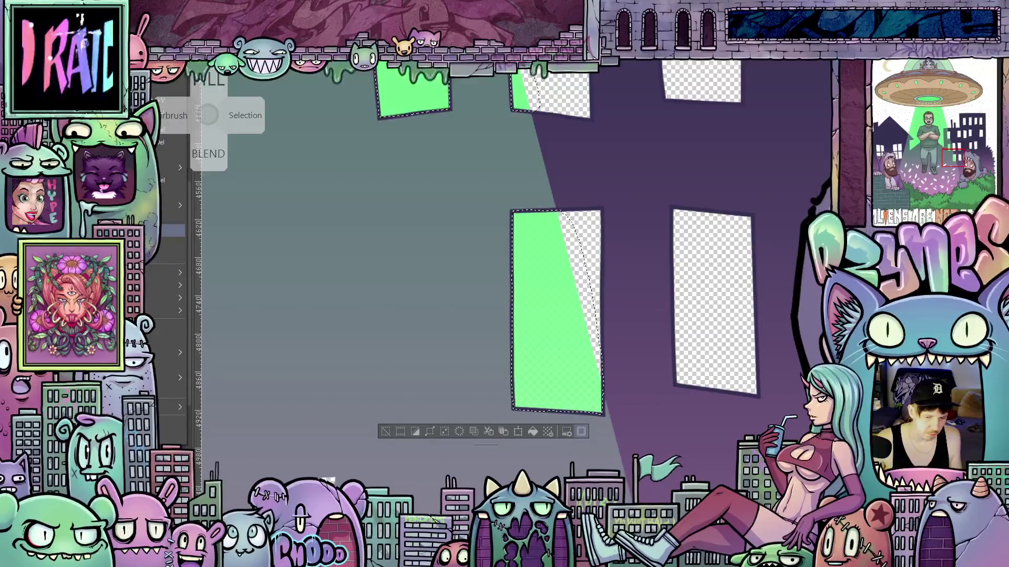
key("Escape")
scroll(542, 256, "down", 5)
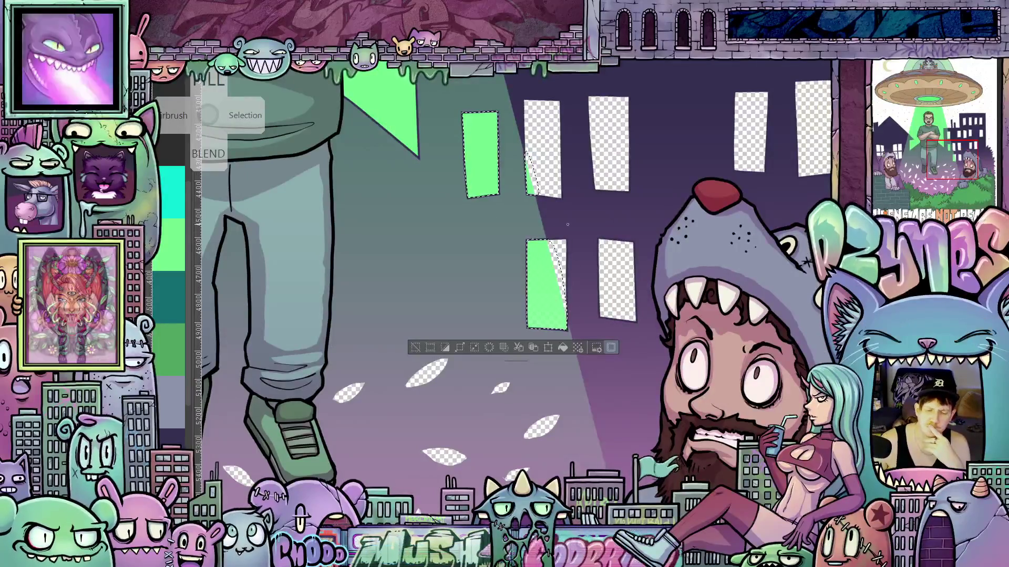
scroll(513, 131, "up", 4)
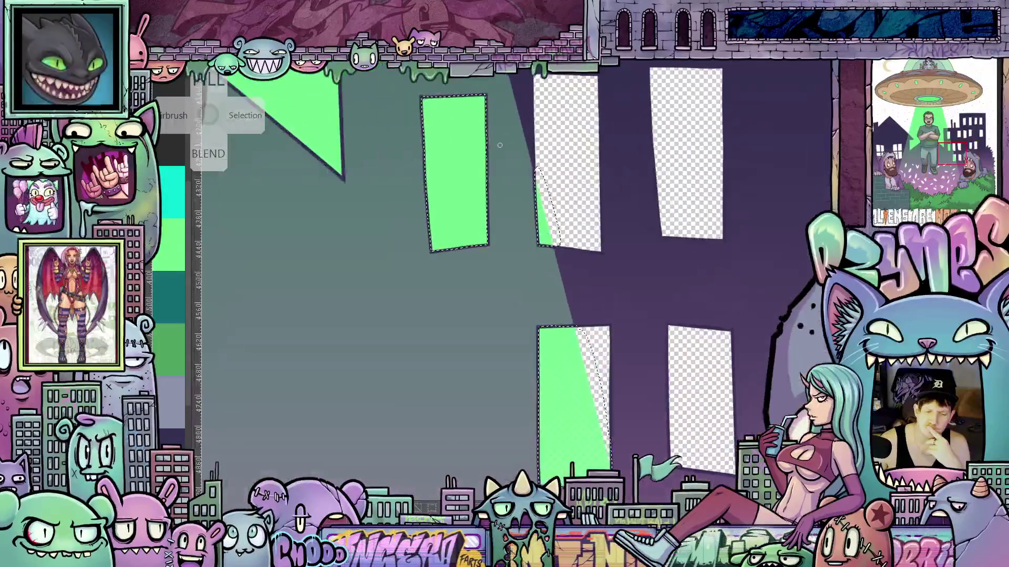
scroll(432, 187, "up", 2)
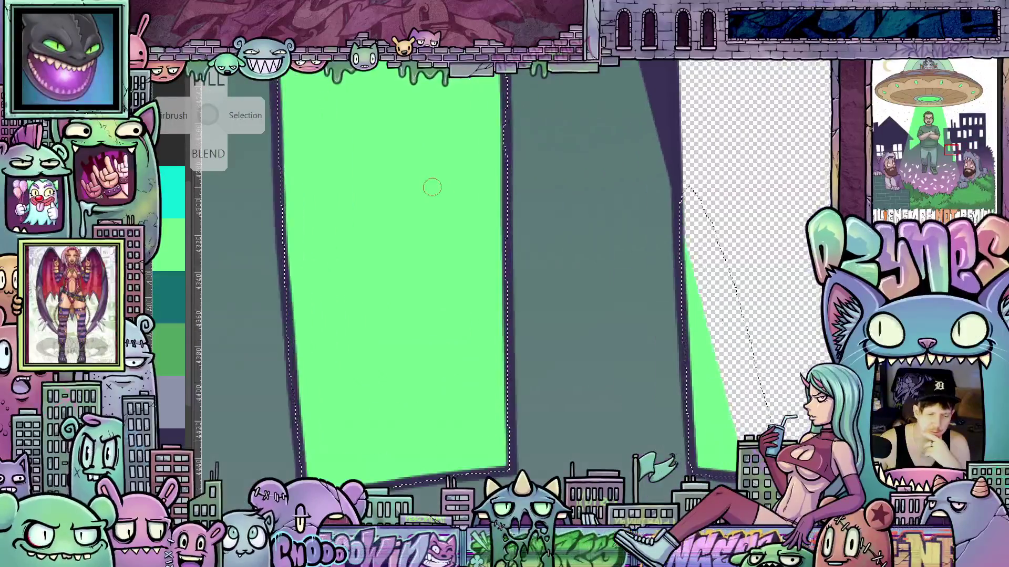
scroll(431, 187, "down", 3)
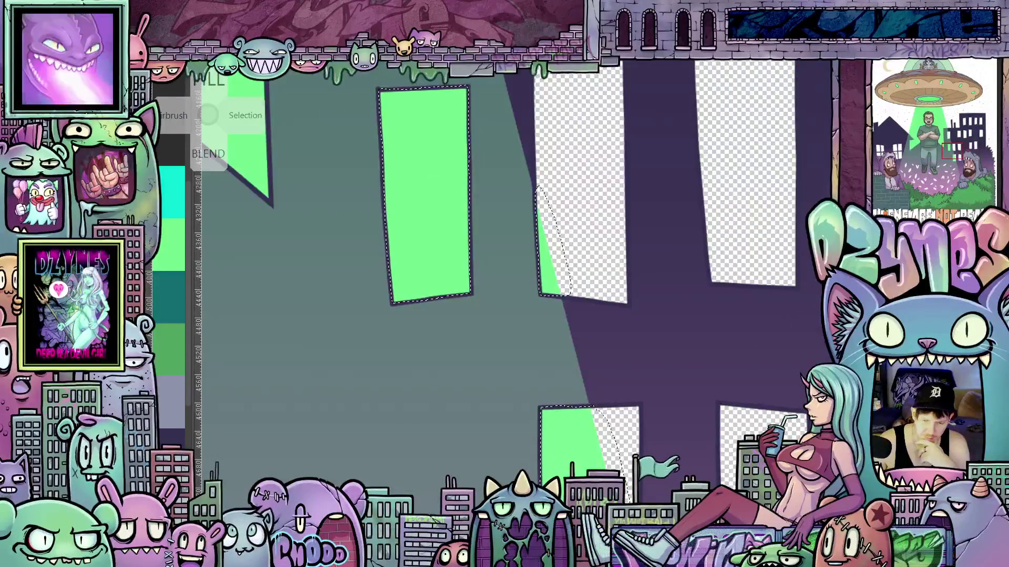
scroll(504, 284, "down", 5)
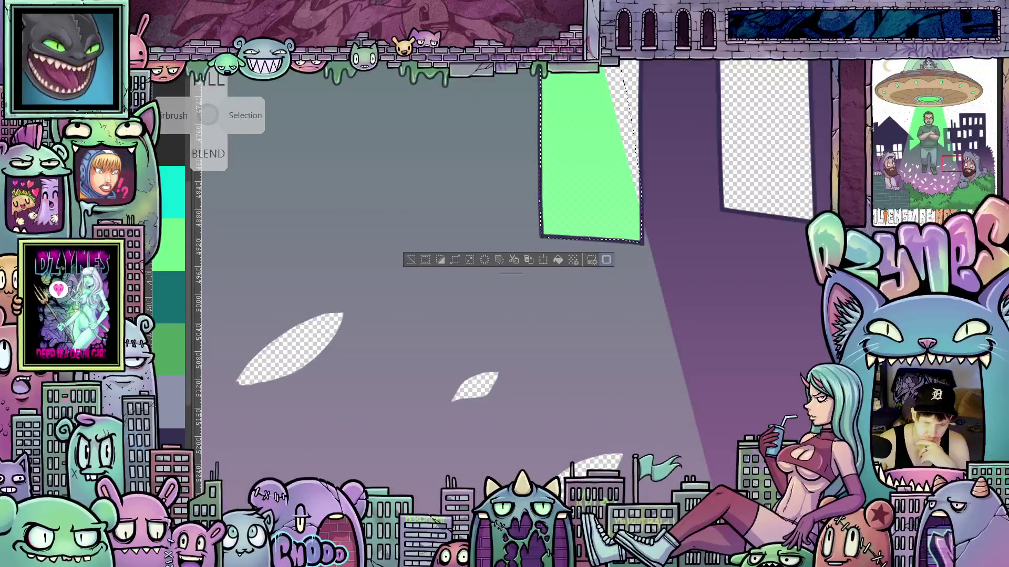
scroll(505, 284, "up", 1)
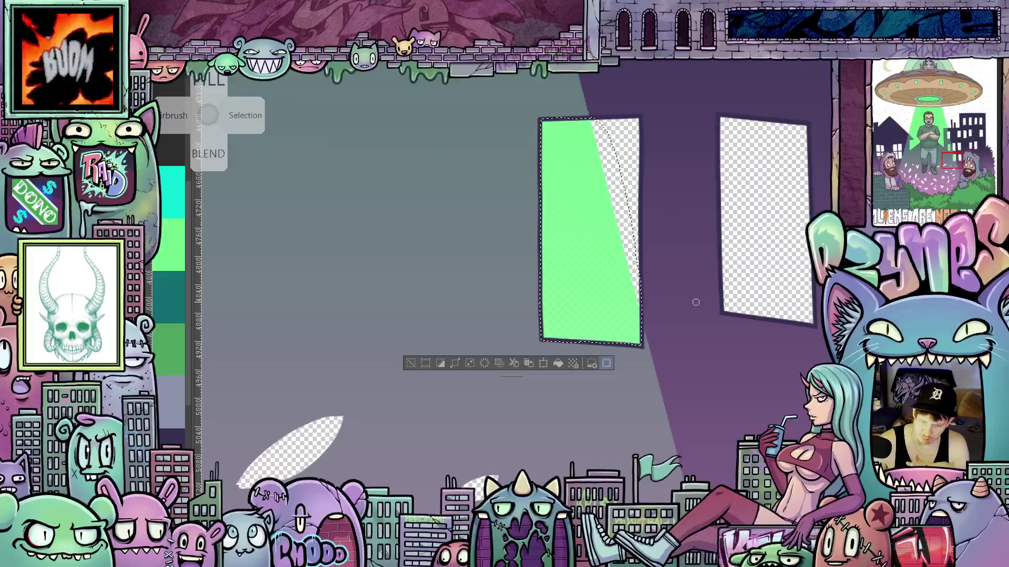
scroll(695, 302, "down", 3)
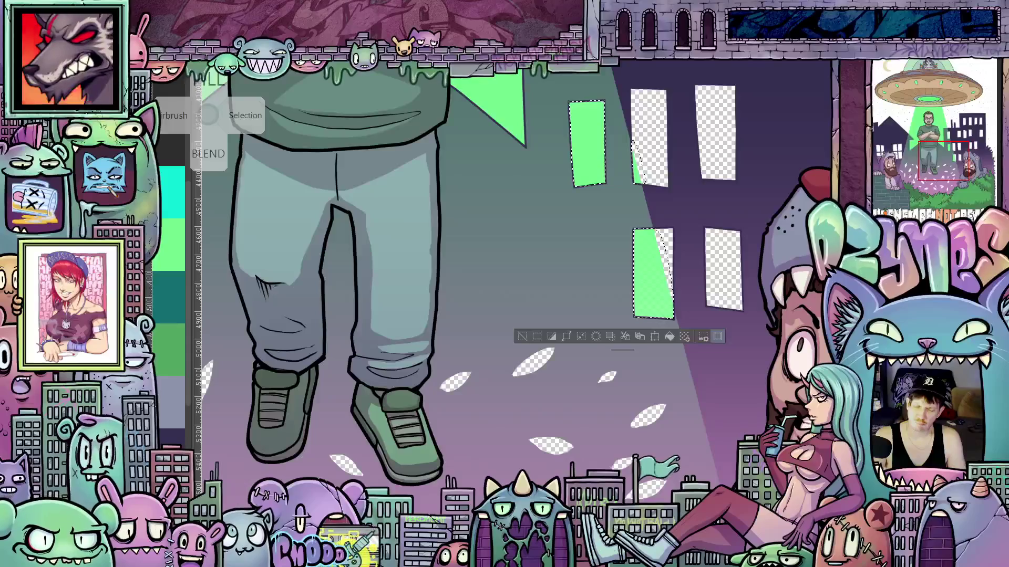
Deselect everything and look over the scene around the floating man.
key("ctrl+d")
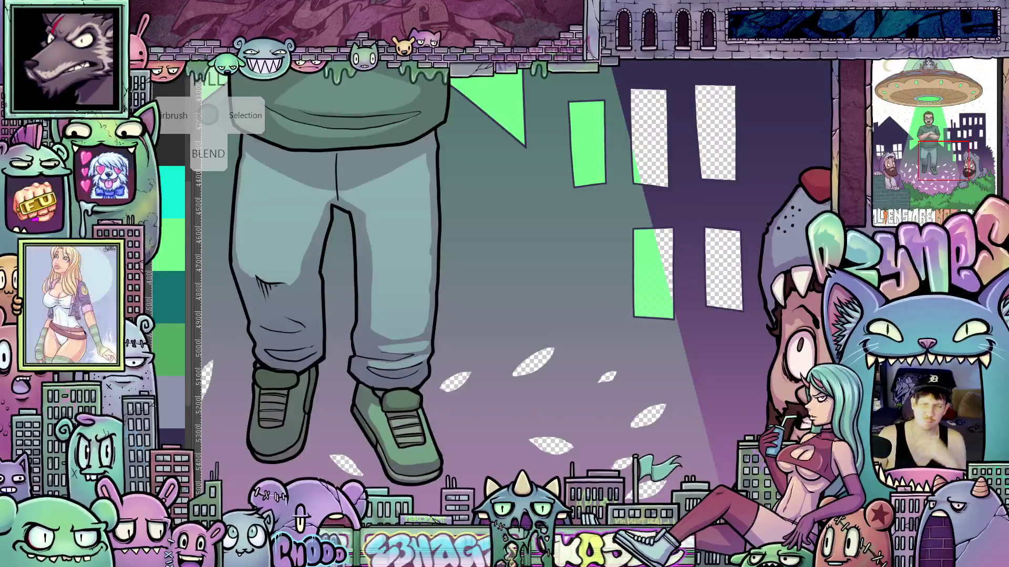
scroll(756, 332, "down", 4)
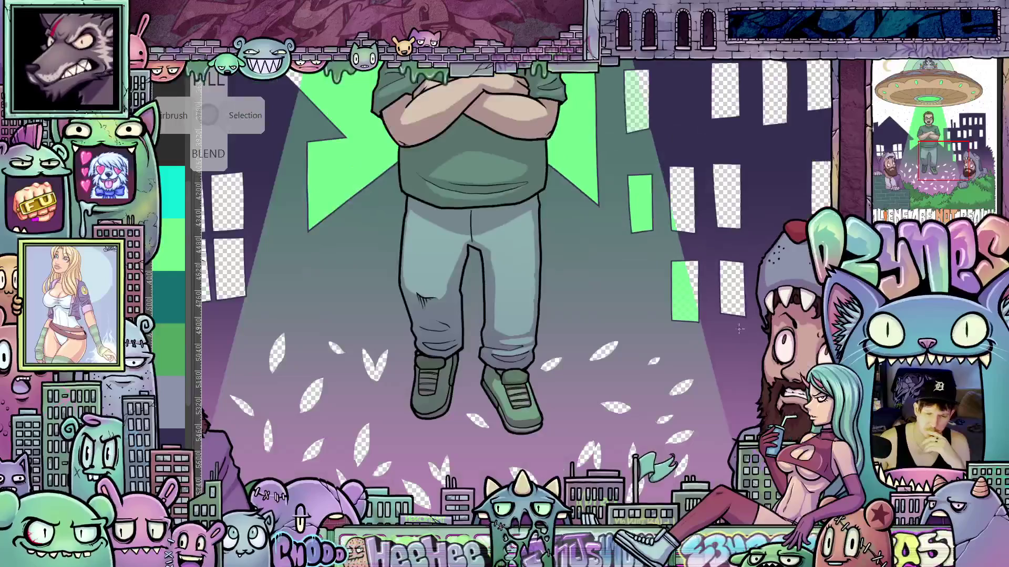
scroll(679, 327, "up", 4)
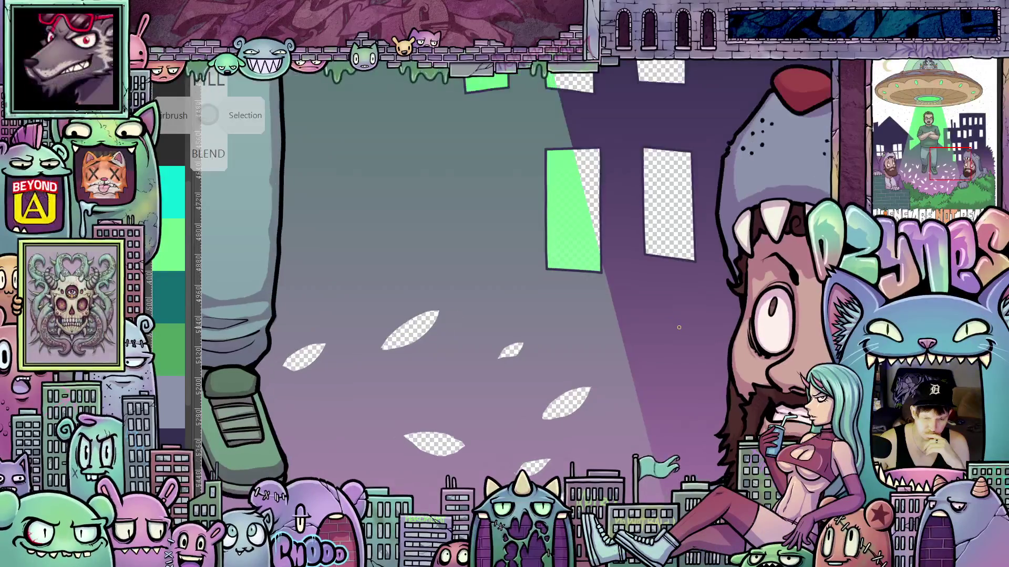
scroll(679, 328, "down", 3)
scroll(679, 327, "down", 2)
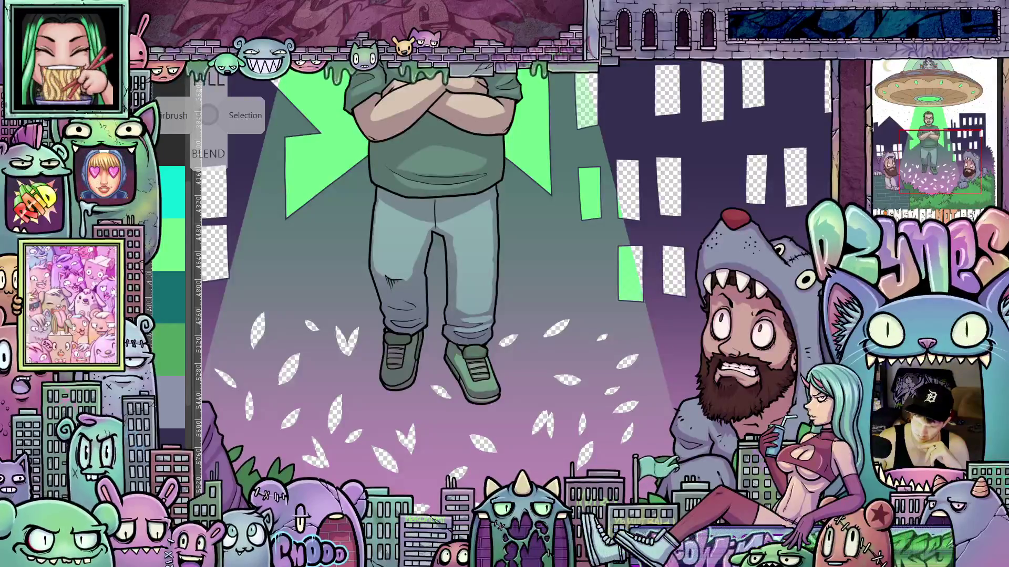
Toggle the purple lower gradient off and on to compare, leaving it visible.
key("ctrl+z")
key("ctrl+y")
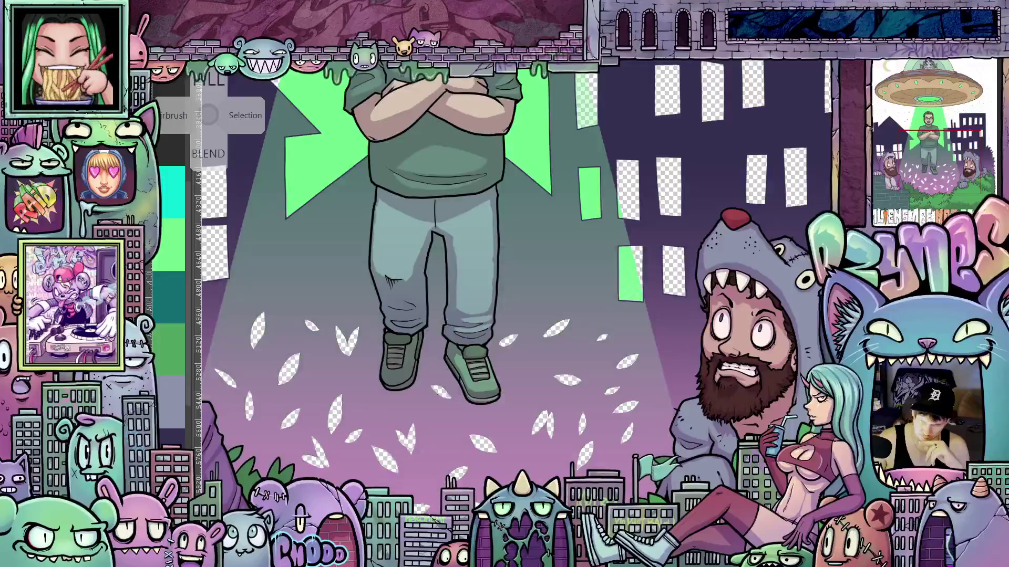
key("ctrl+z")
key("ctrl+y")
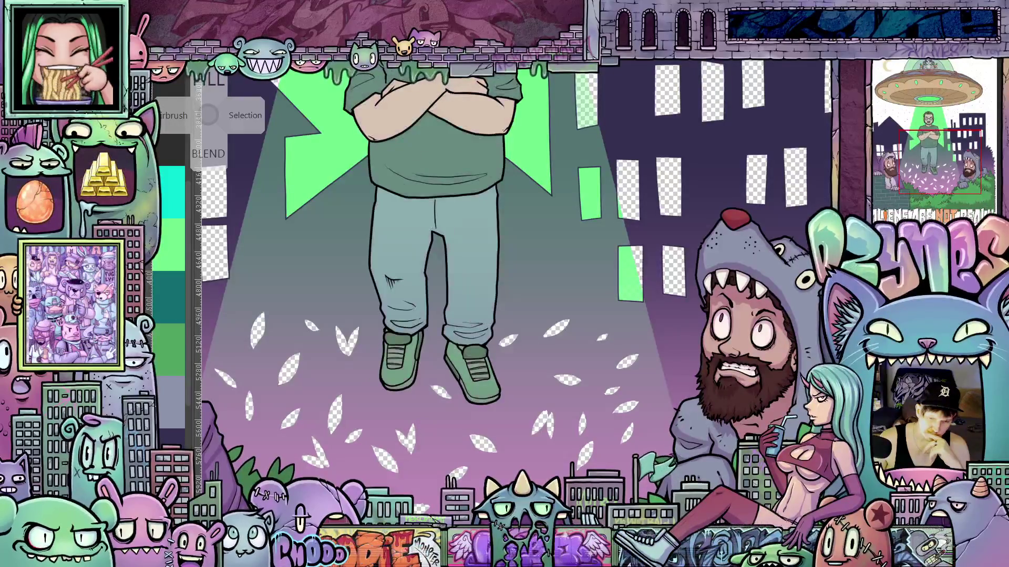
Hide the green overlay so the shirt goes dark and the beam purple, then zoom into the windows.
key("ctrl+z")
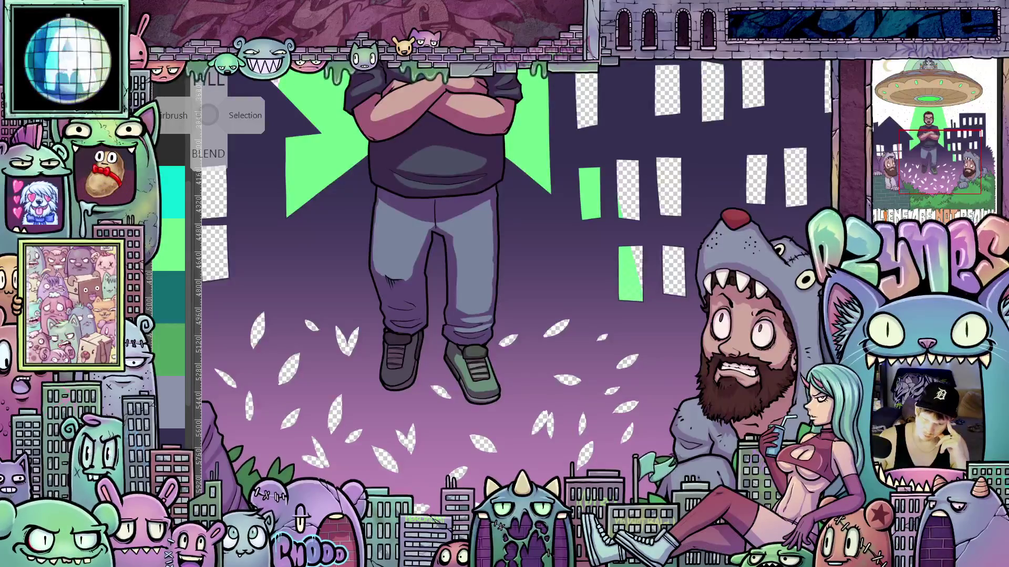
scroll(513, 287, "up", 2)
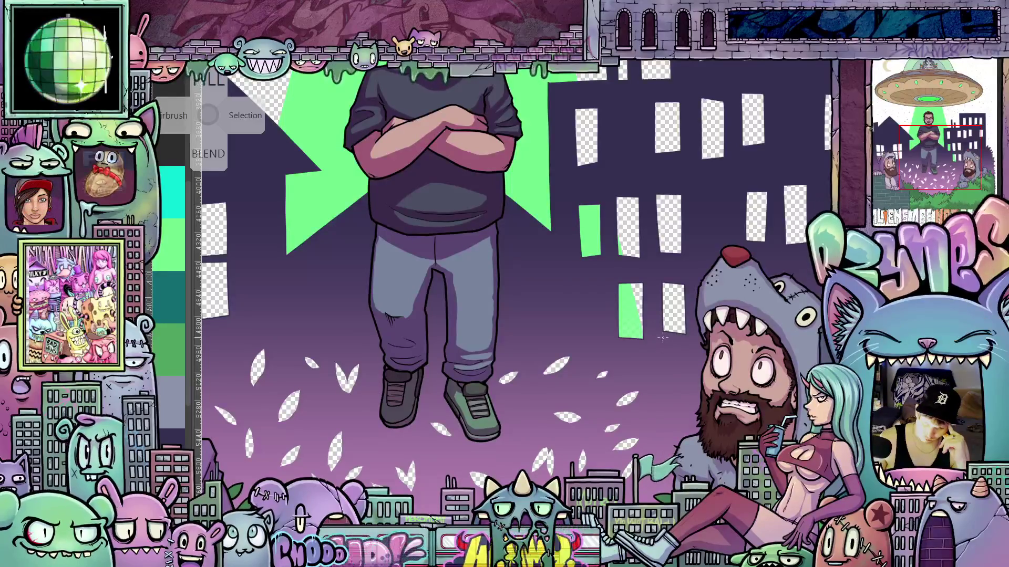
scroll(664, 339, "up", 4)
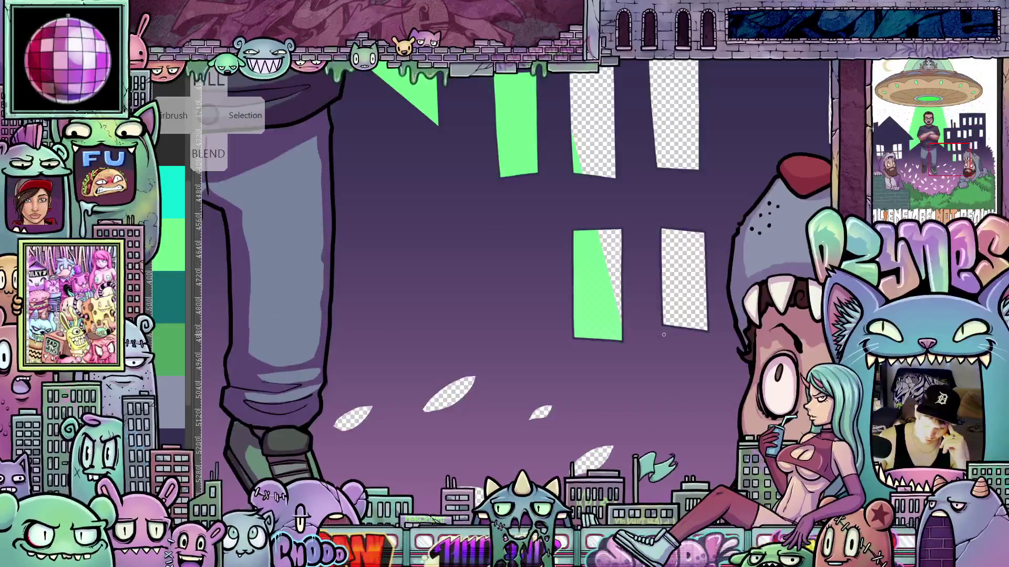
scroll(663, 335, "up", 1)
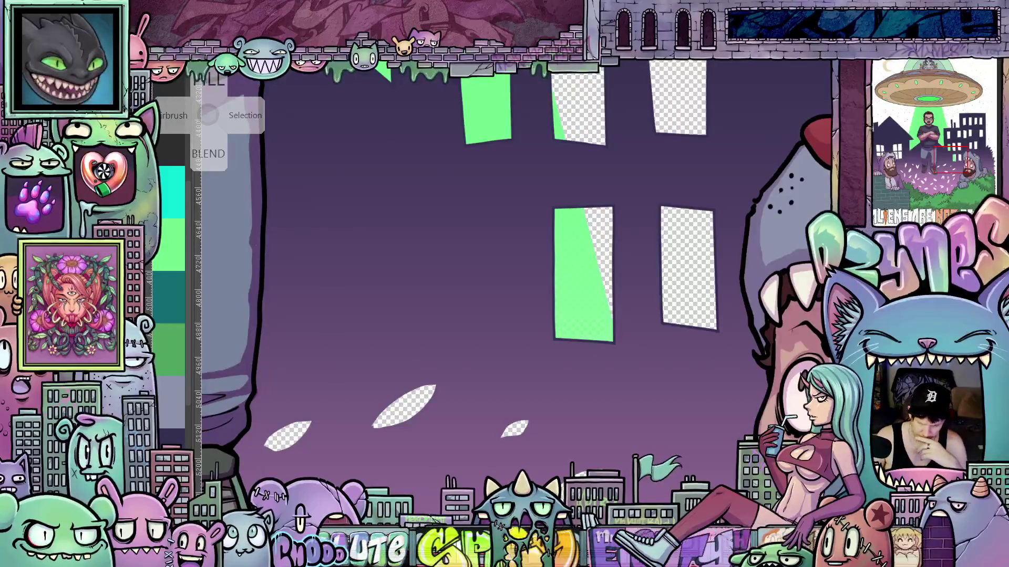
scroll(733, 354, "down", 3)
scroll(734, 354, "down", 2)
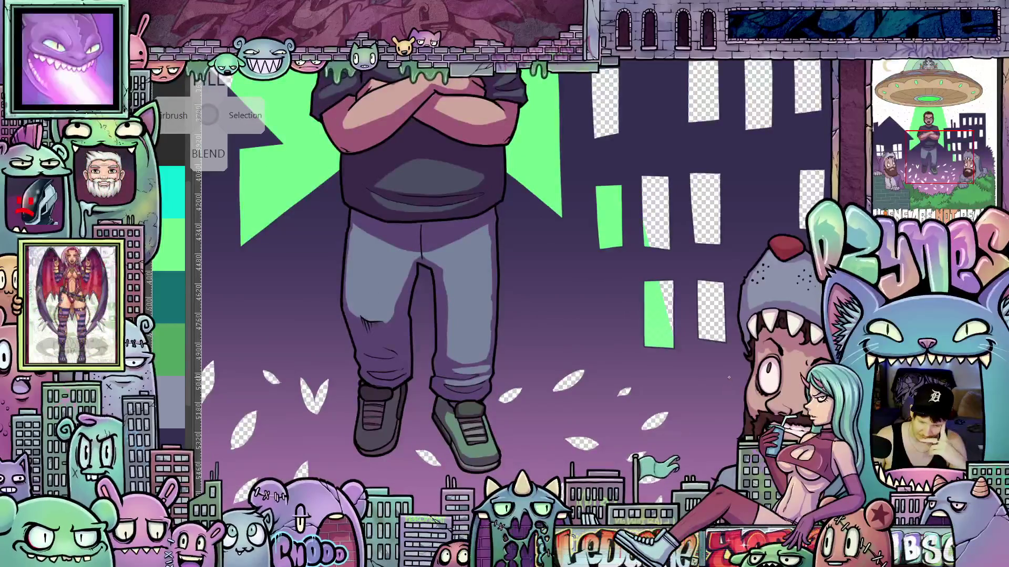
scroll(722, 332, "up", 1)
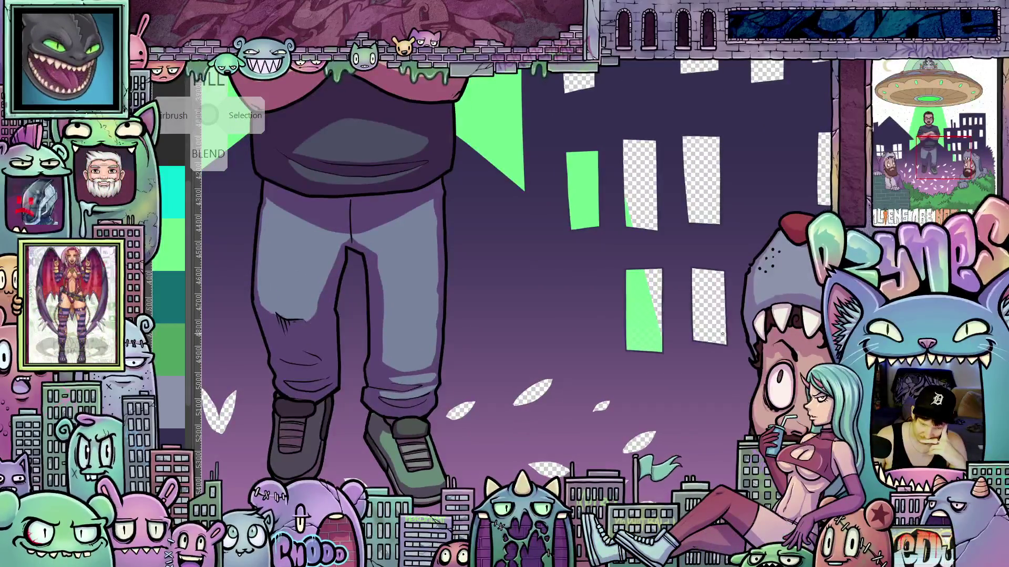
scroll(722, 334, "up", 3)
scroll(624, 381, "up", 2)
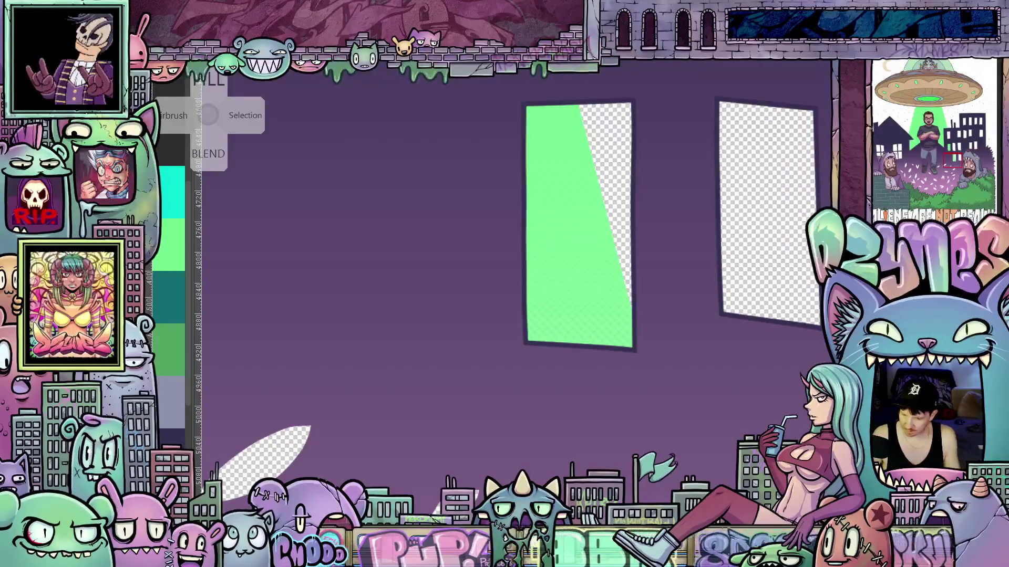
Polyline-select the large beam-side window's green shape, fill it solid green, and deselect.
scroll(692, 388, "up", 3)
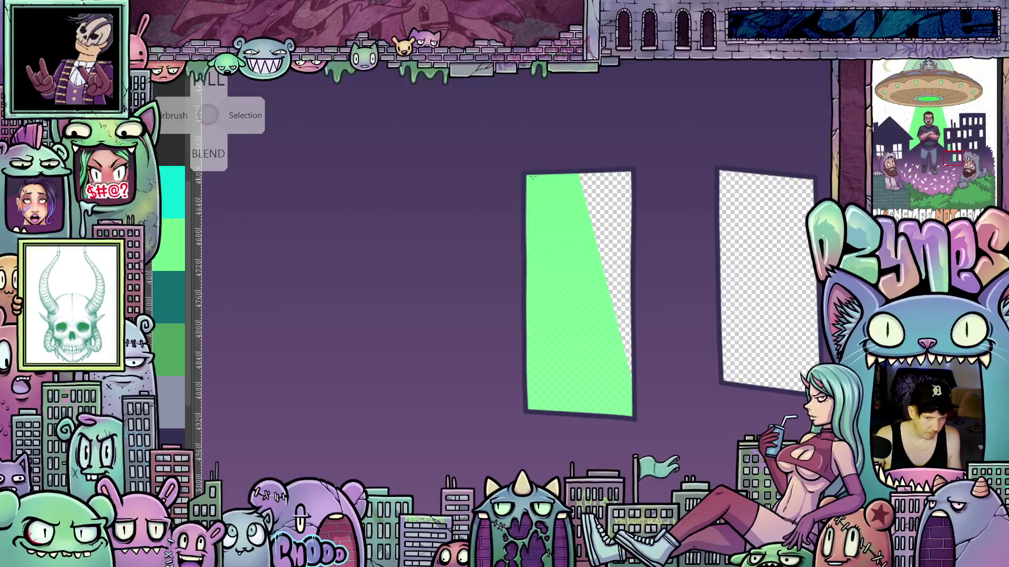
left_click(579, 171)
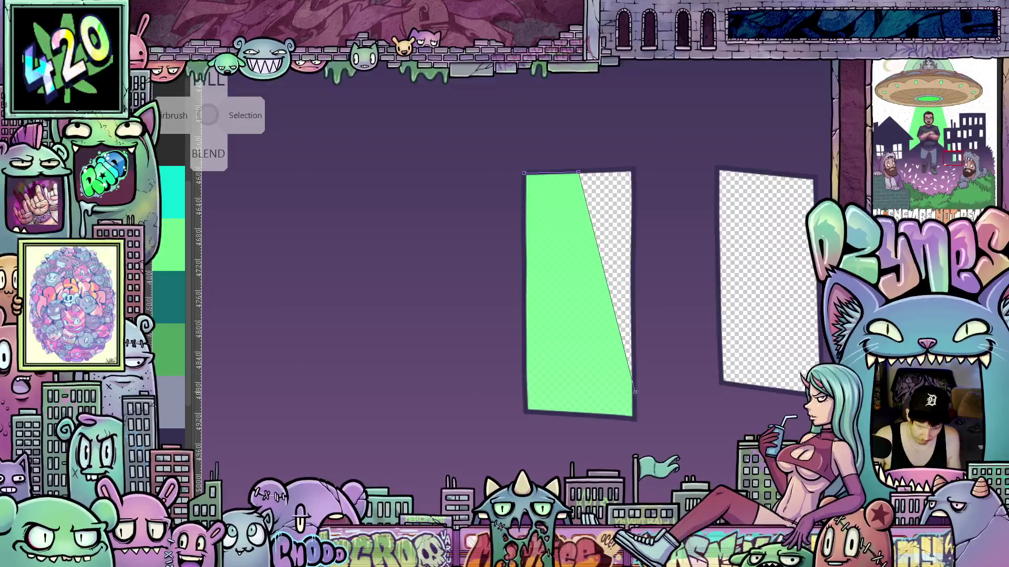
left_click(635, 392)
left_click(634, 418)
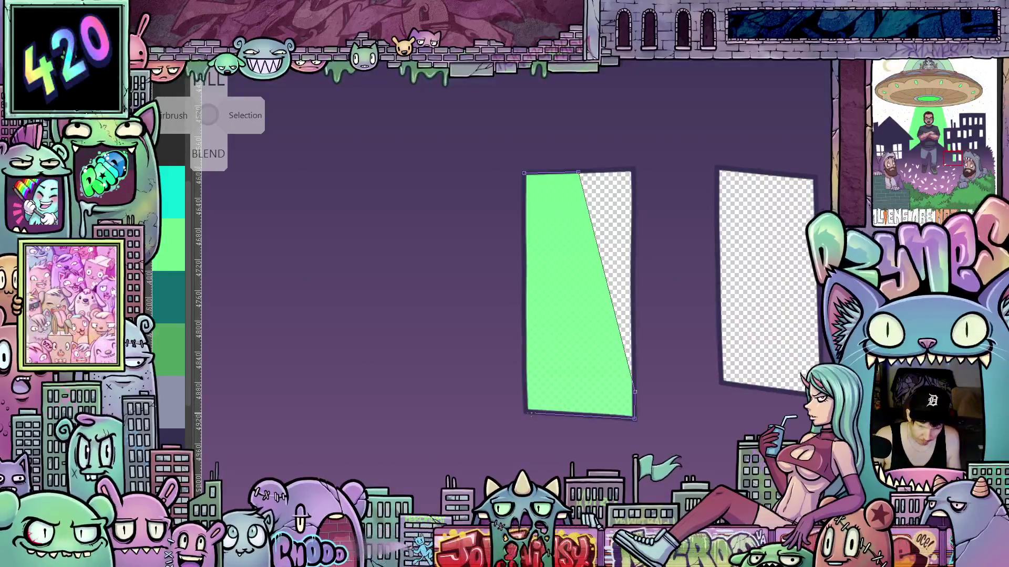
left_click(527, 412)
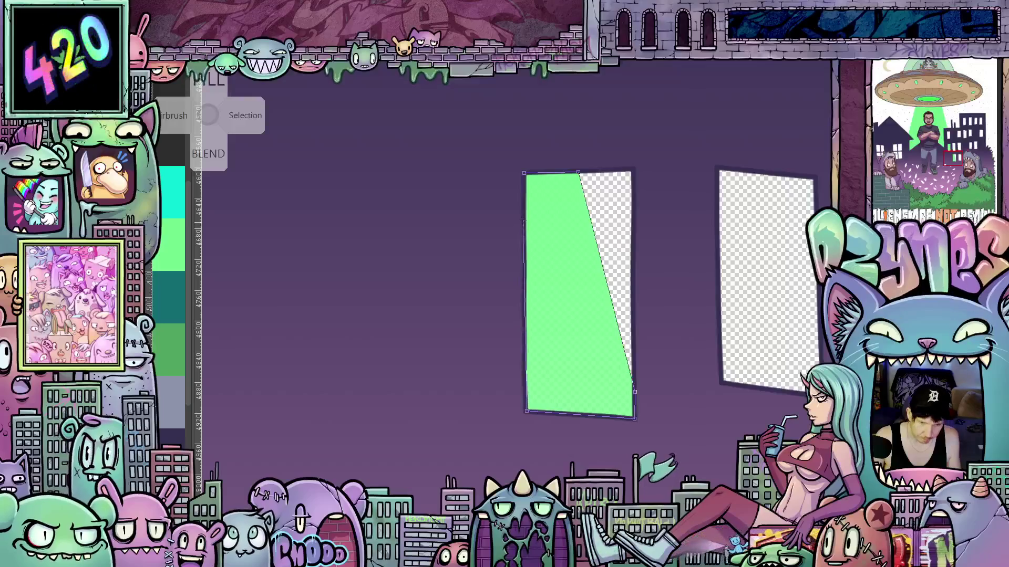
left_click(524, 174)
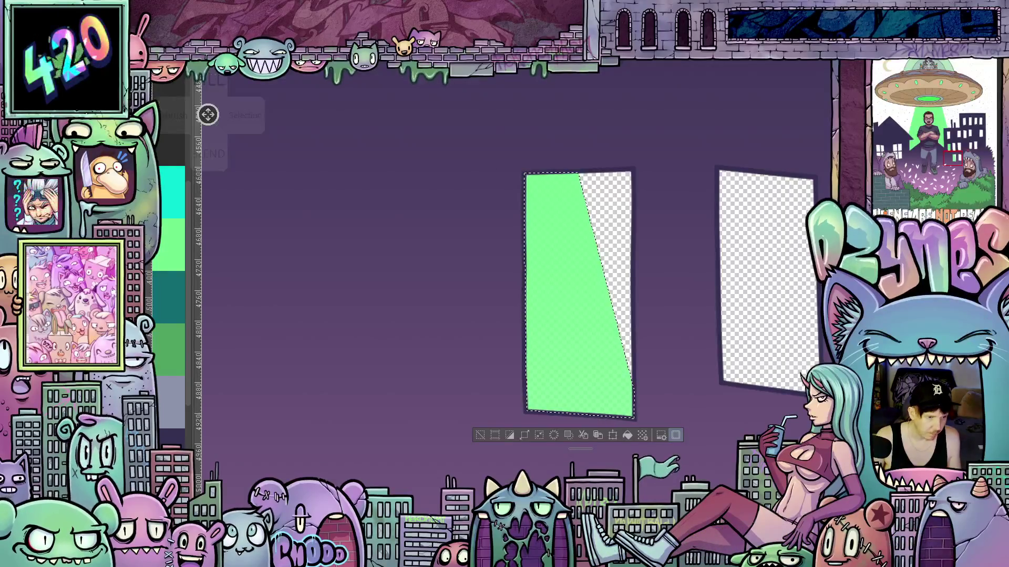
key("F6")
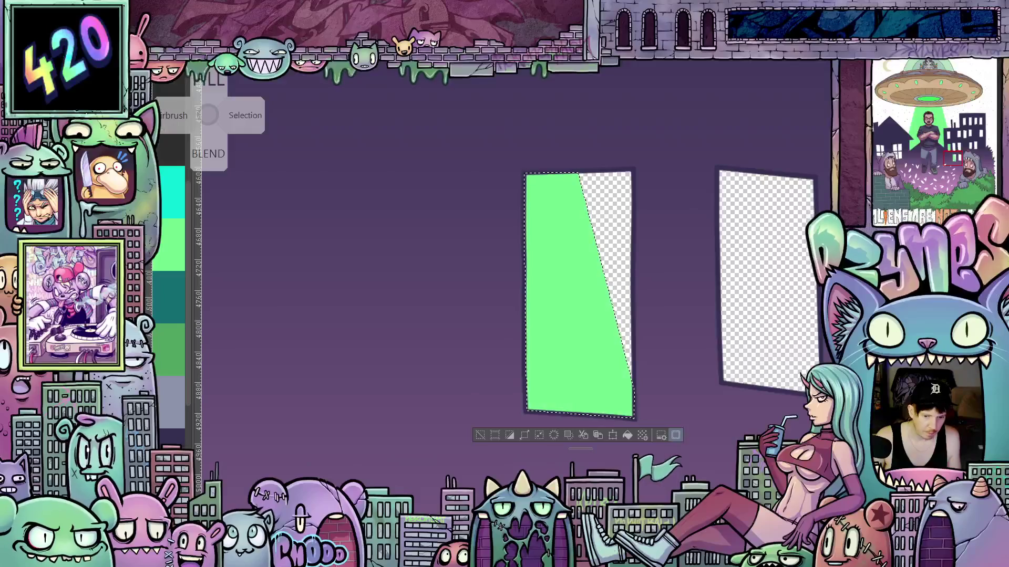
scroll(656, 372, "up", 2)
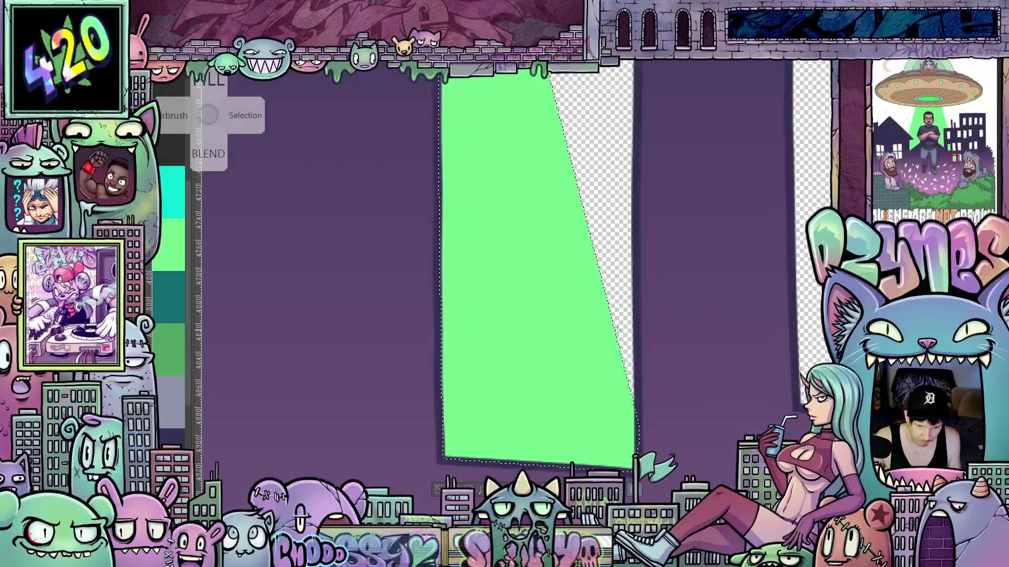
scroll(633, 328, "down", 2)
key("ctrl+d")
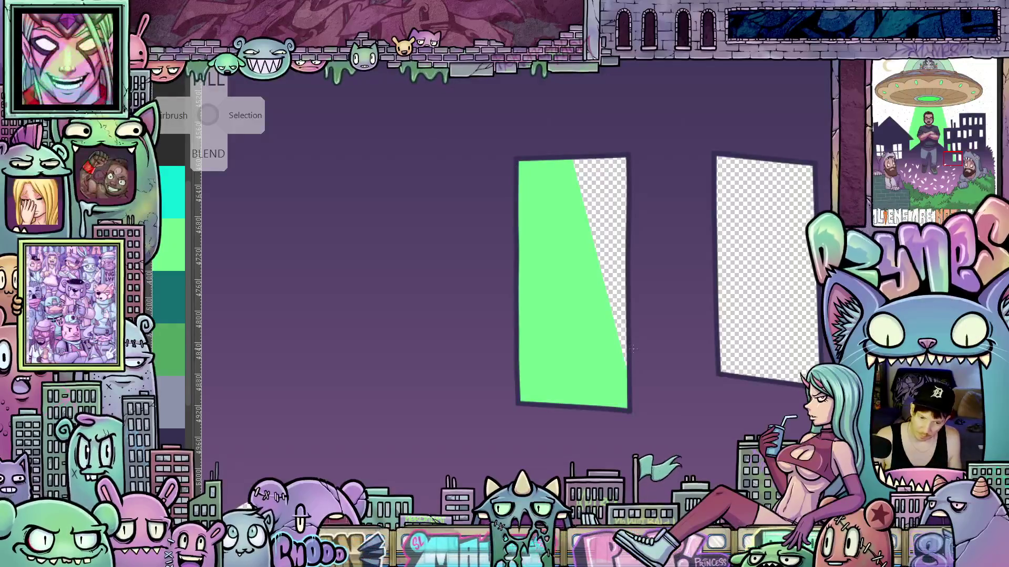
Select the green wedge in the neighbouring window and fill it with green.
scroll(641, 349, "down", 3)
scroll(646, 421, "up", 5)
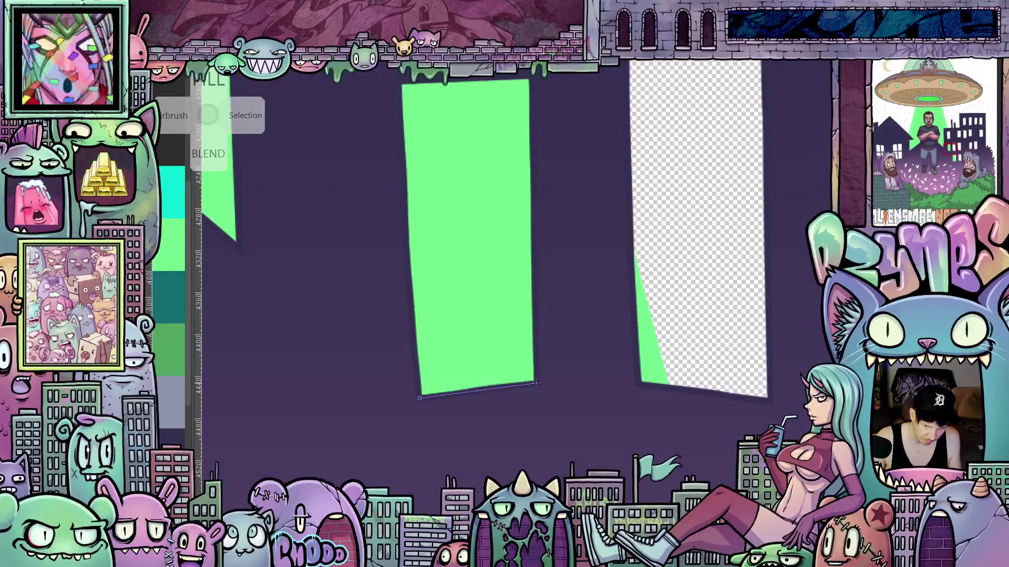
left_click(419, 397)
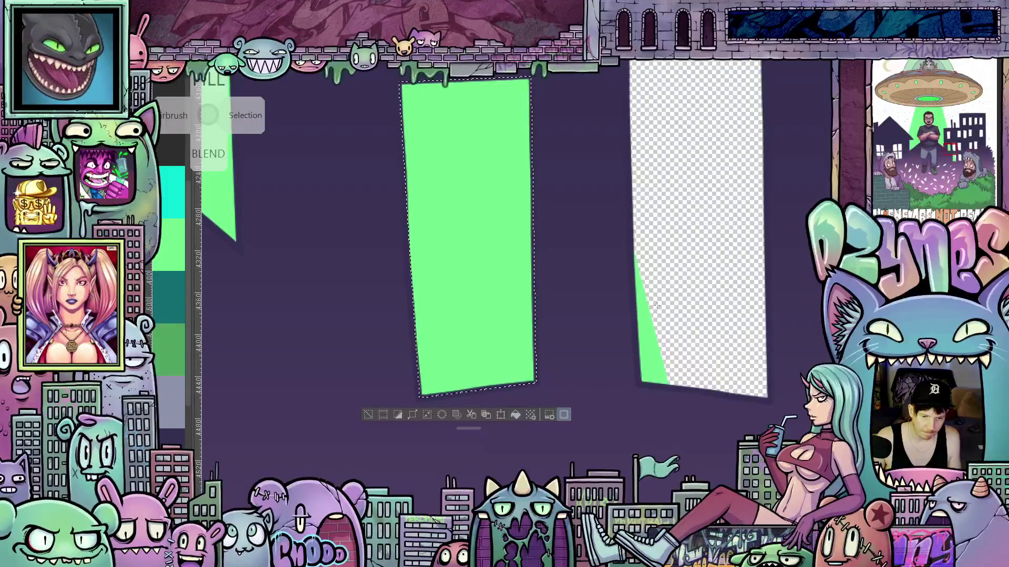
left_click_drag(674, 282, 566, 298)
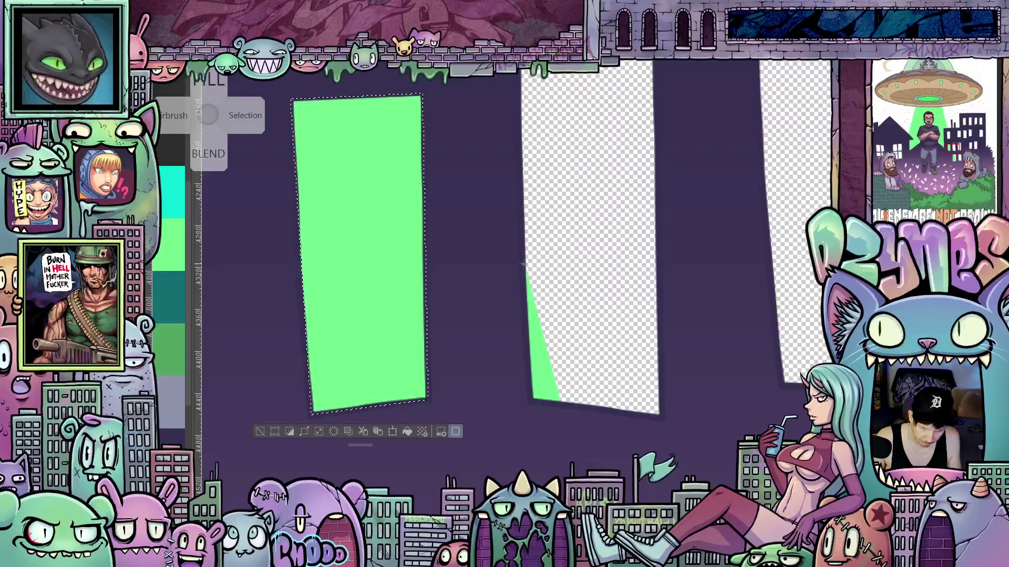
left_click_drag(553, 384, 561, 405)
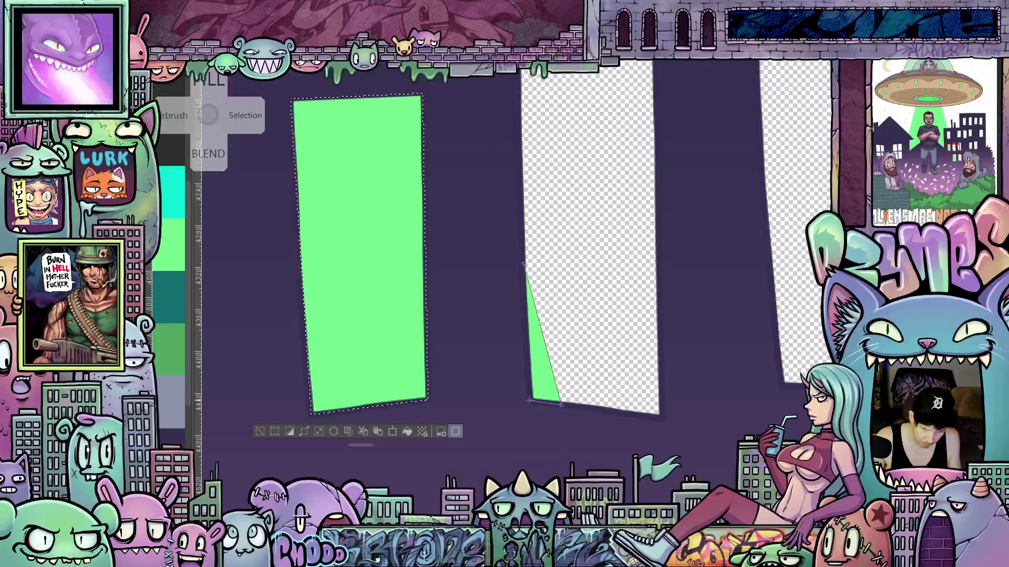
left_click(524, 264)
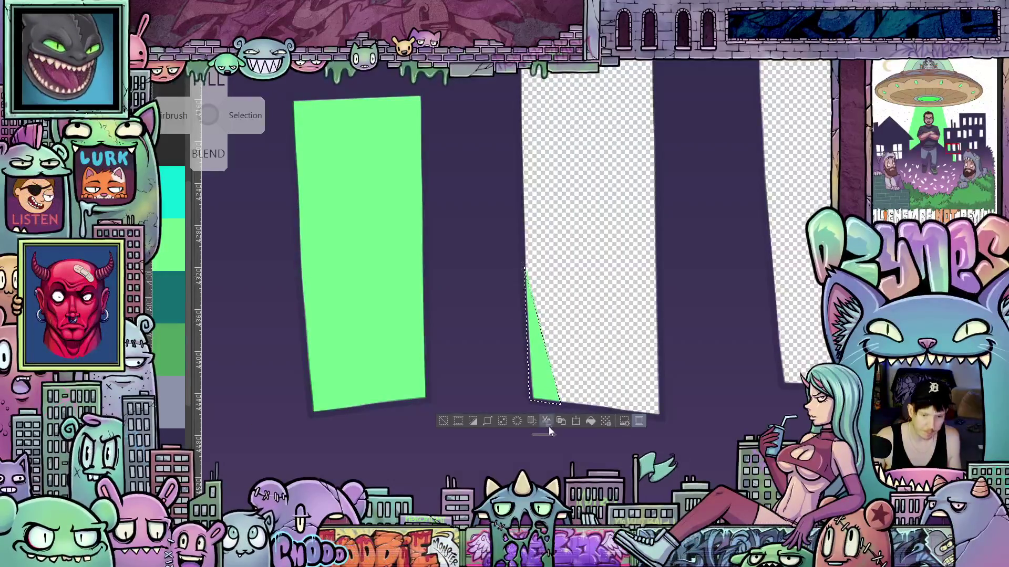
left_click(590, 422)
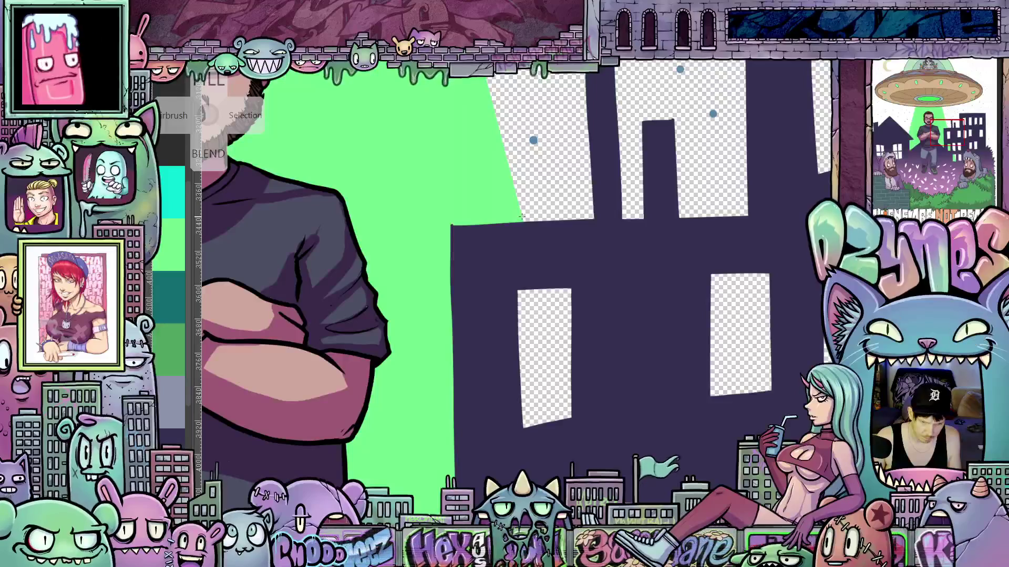
Outline the part of the left building window inside the beam with the polygon lasso.
left_click(522, 221)
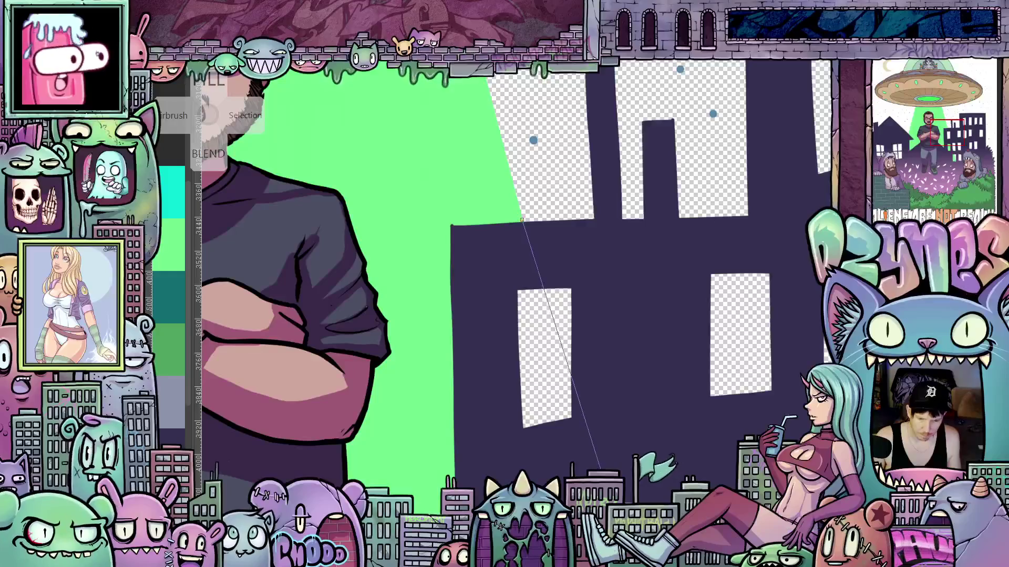
mouse_move(600, 470)
left_mouse_down()
mouse_move(551, 322)
mouse_move(561, 364)
left_mouse_up()
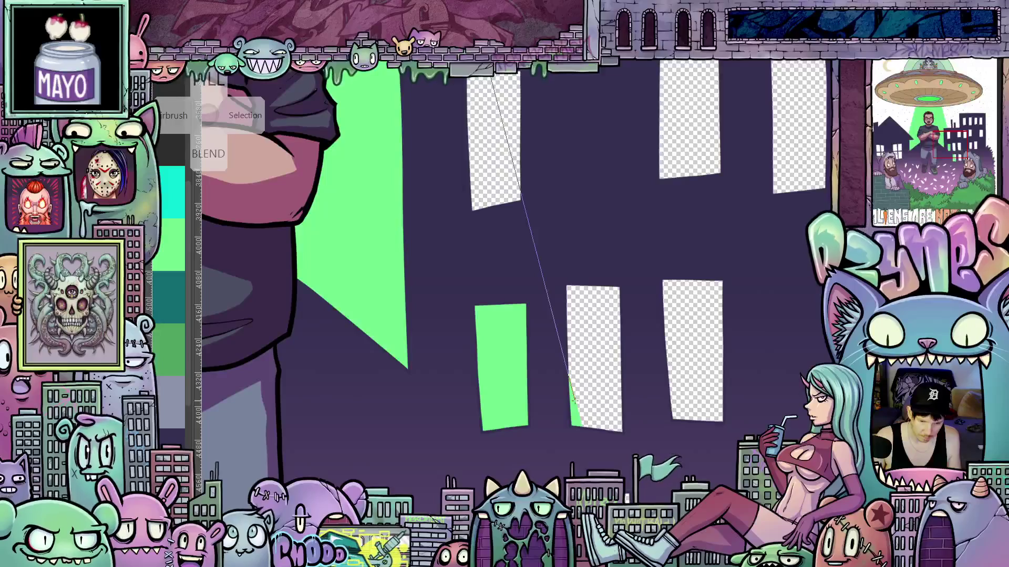
left_click(436, 222)
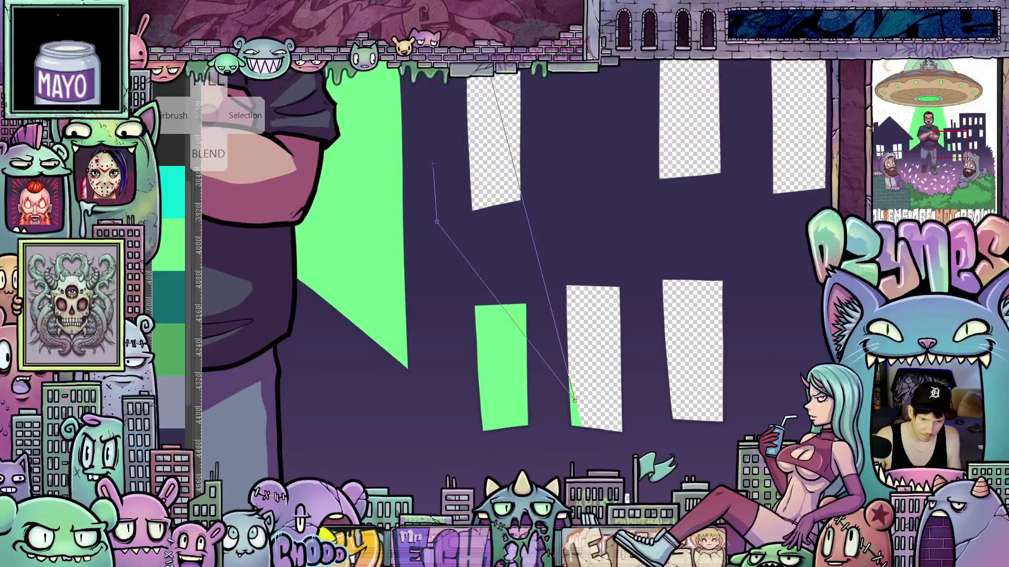
scroll(434, 169, "up", 5)
left_click(440, 209)
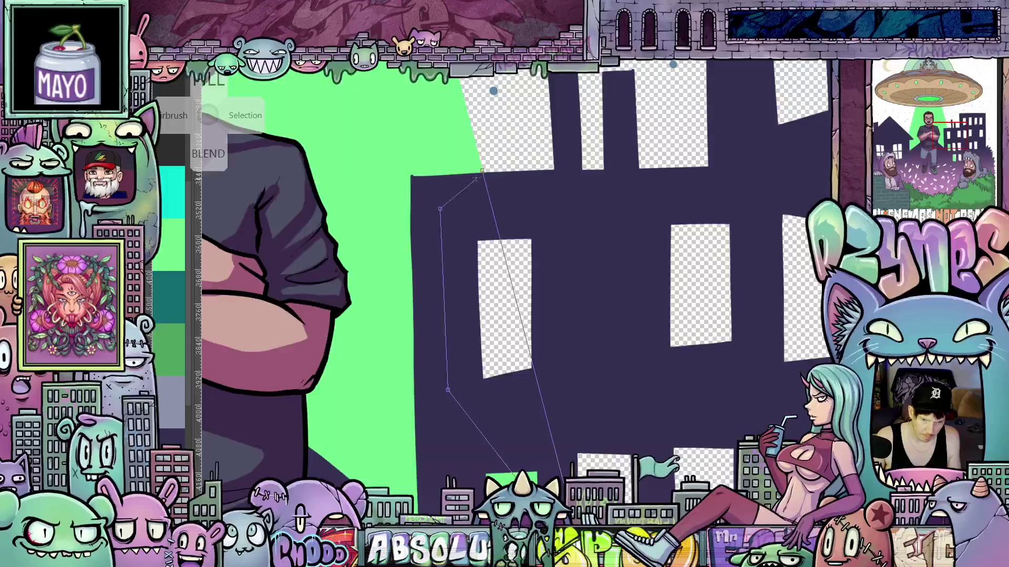
scroll(508, 229, "up", 3)
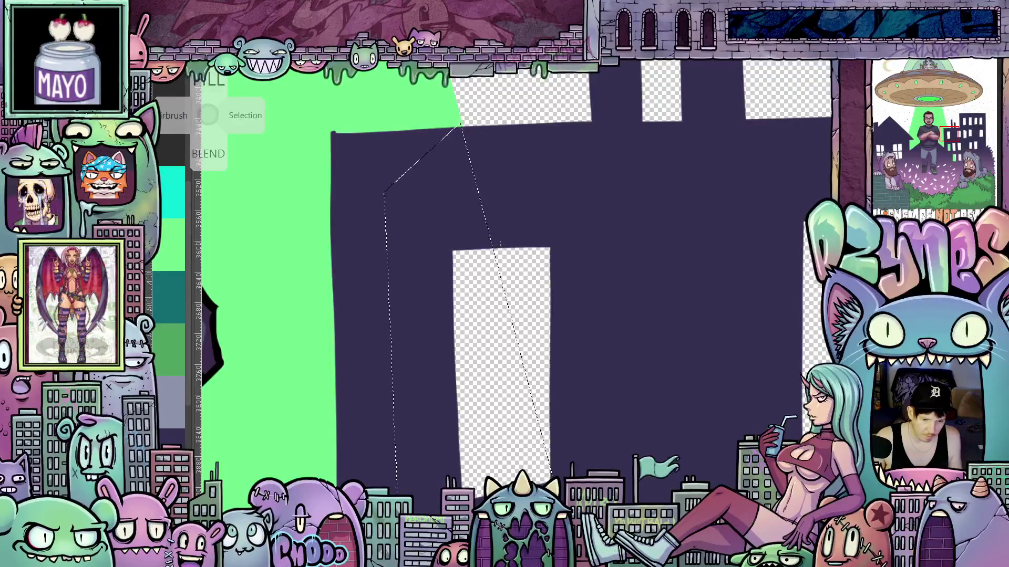
scroll(208, 115, "down", 2)
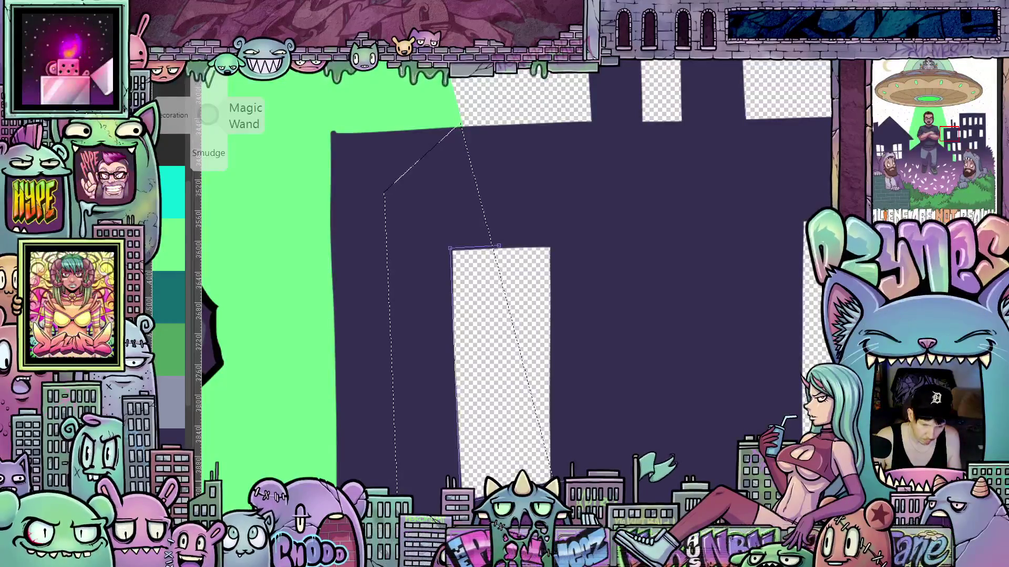
scroll(498, 245, "down", 3)
left_click(492, 335)
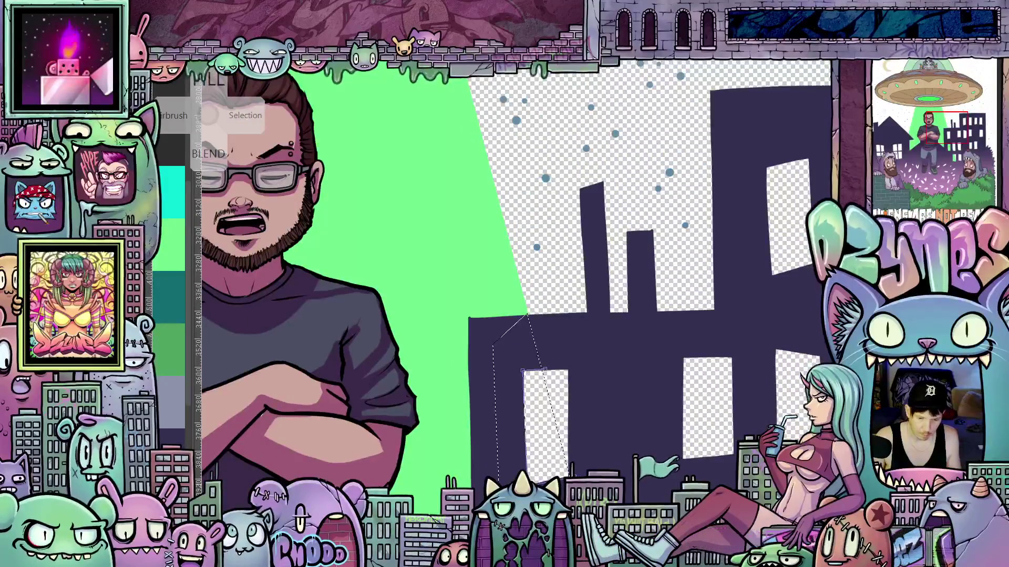
left_click(537, 327)
left_click(593, 554)
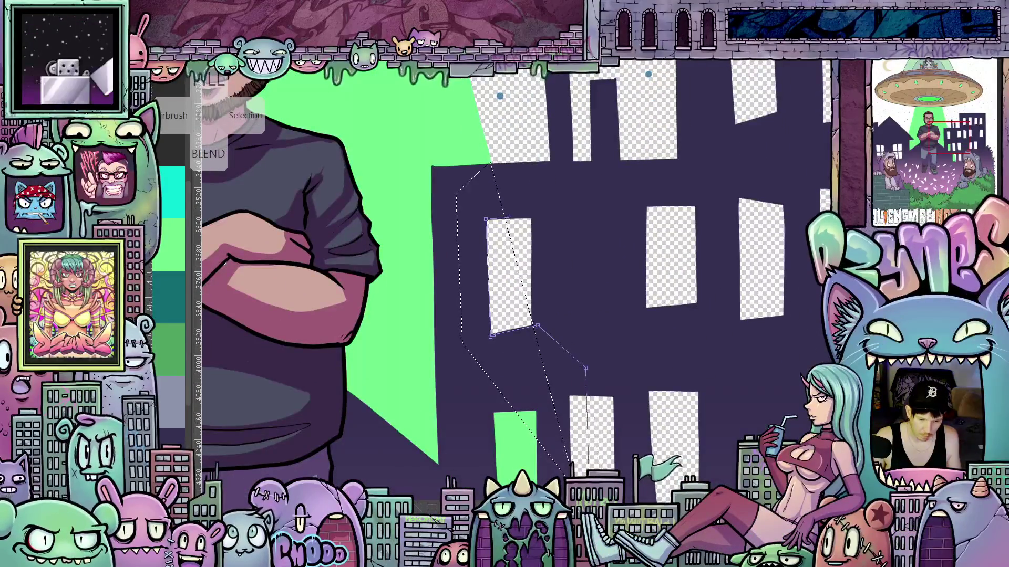
left_click(445, 370)
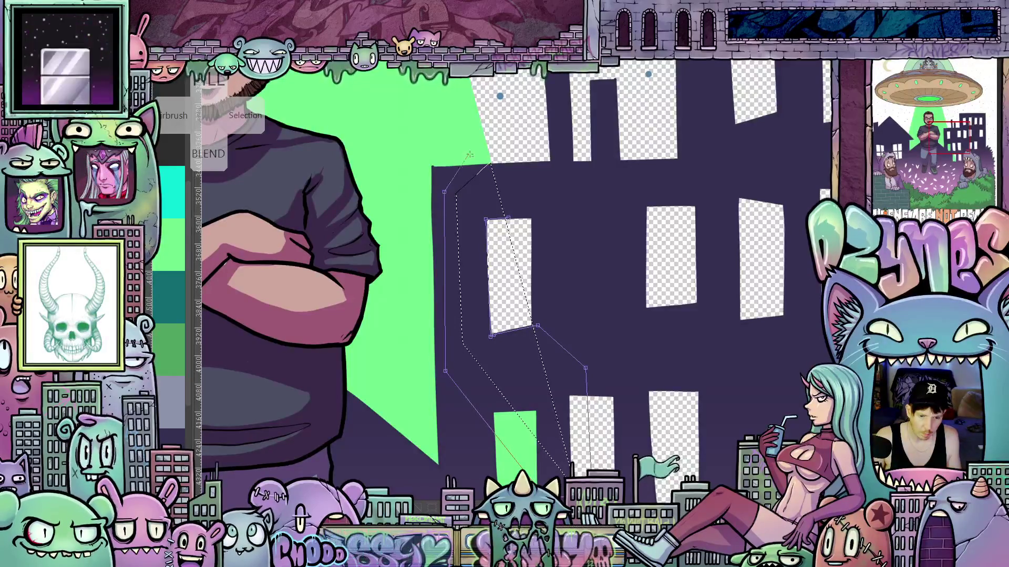
left_click(494, 147)
left_click(510, 217)
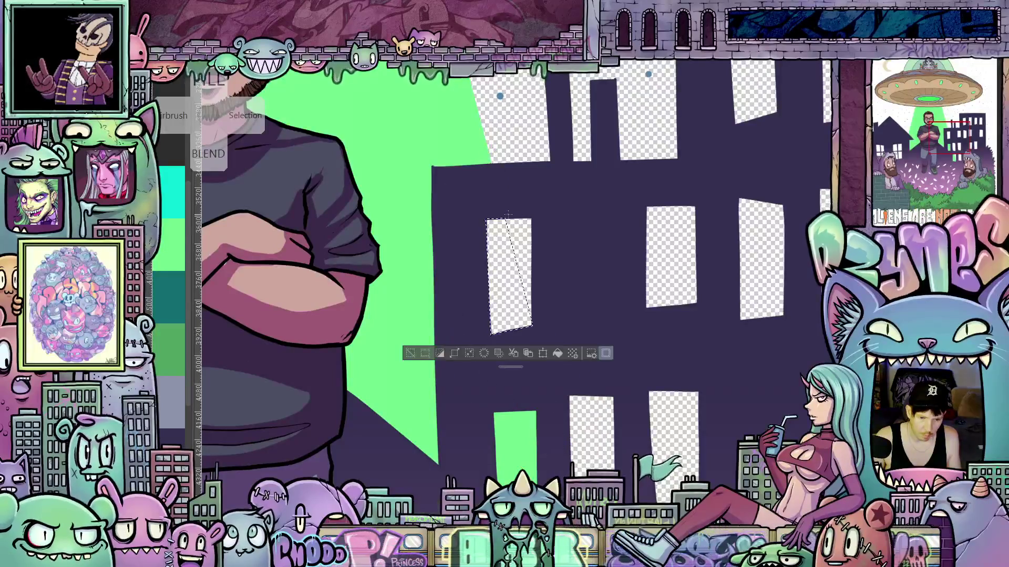
Fill the window selection with green and deselect.
scroll(545, 253, "up", 3)
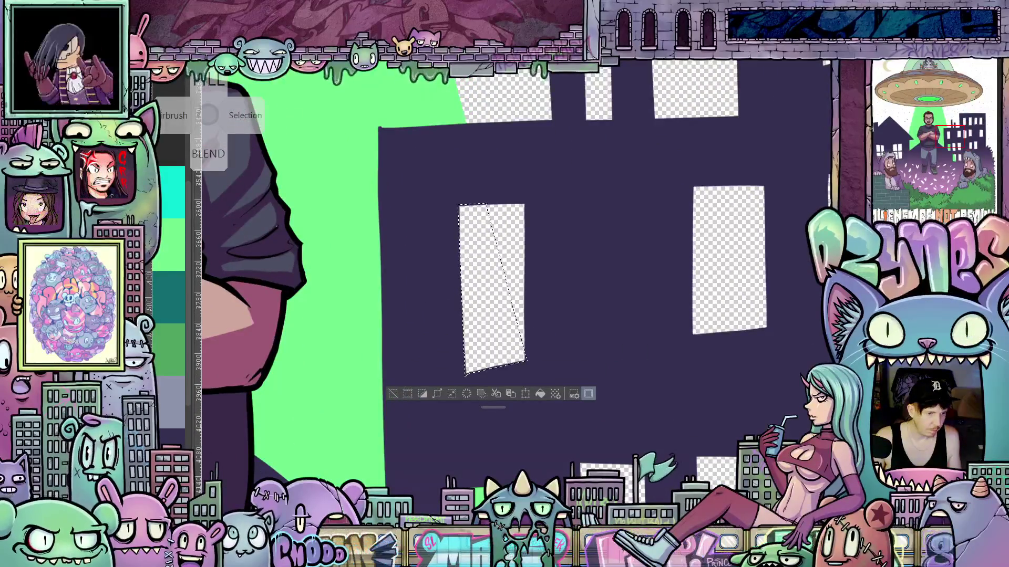
key("alt+BackSpace")
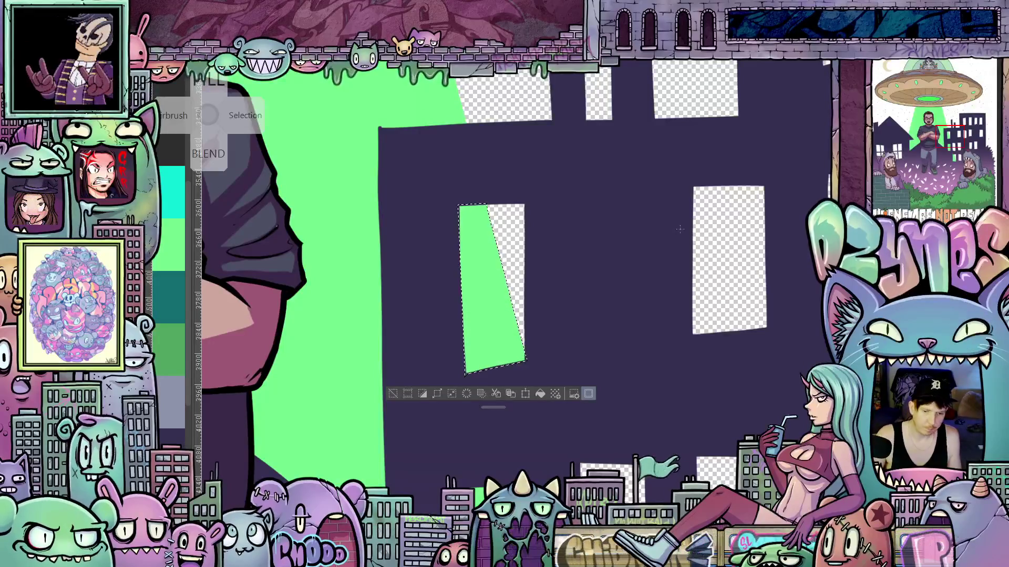
key("ctrl+d")
scroll(661, 473, "down", 3)
scroll(685, 400, "down", 5)
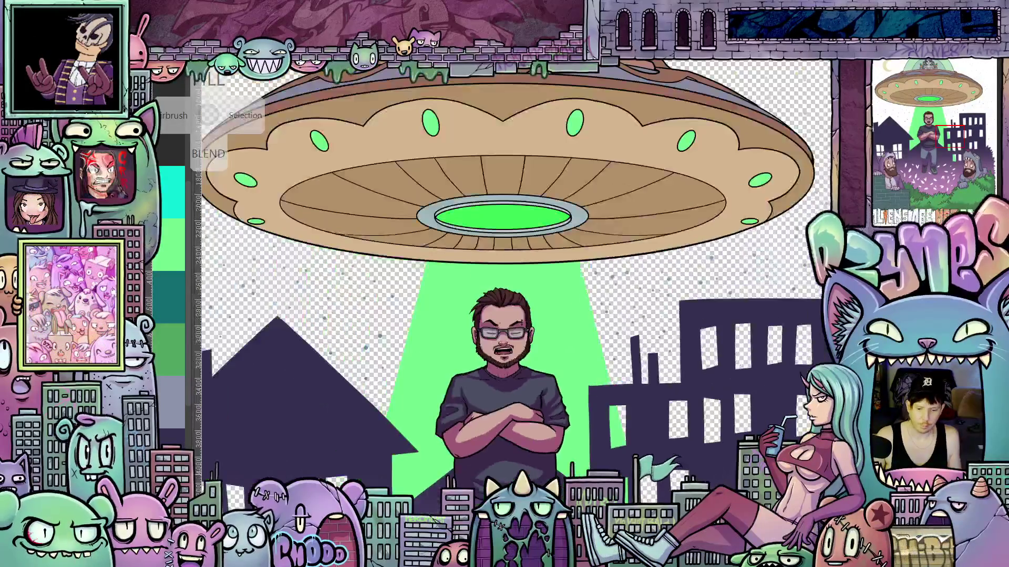
scroll(684, 400, "up", 2)
scroll(684, 401, "up", 2)
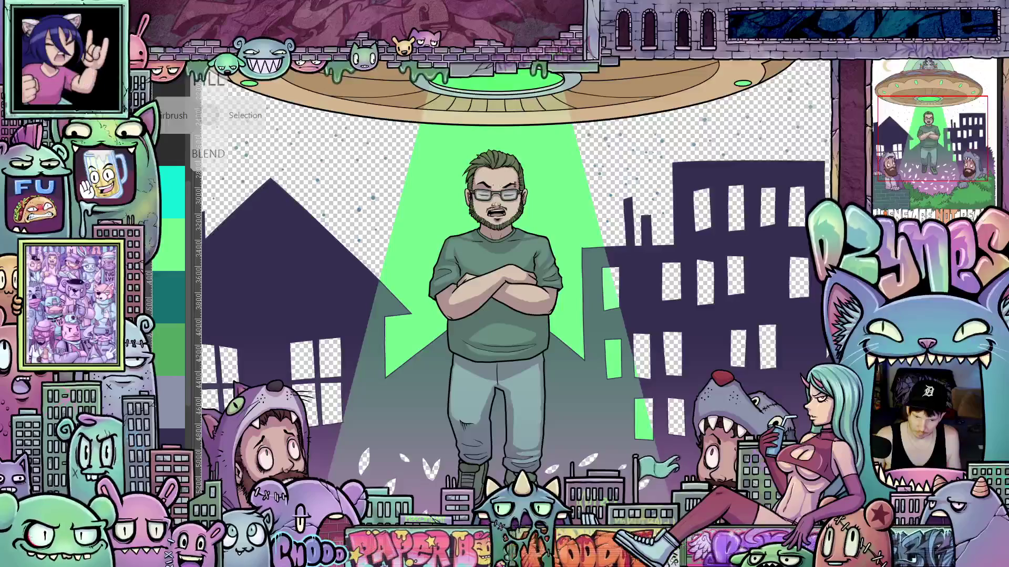
scroll(634, 392, "down", 5)
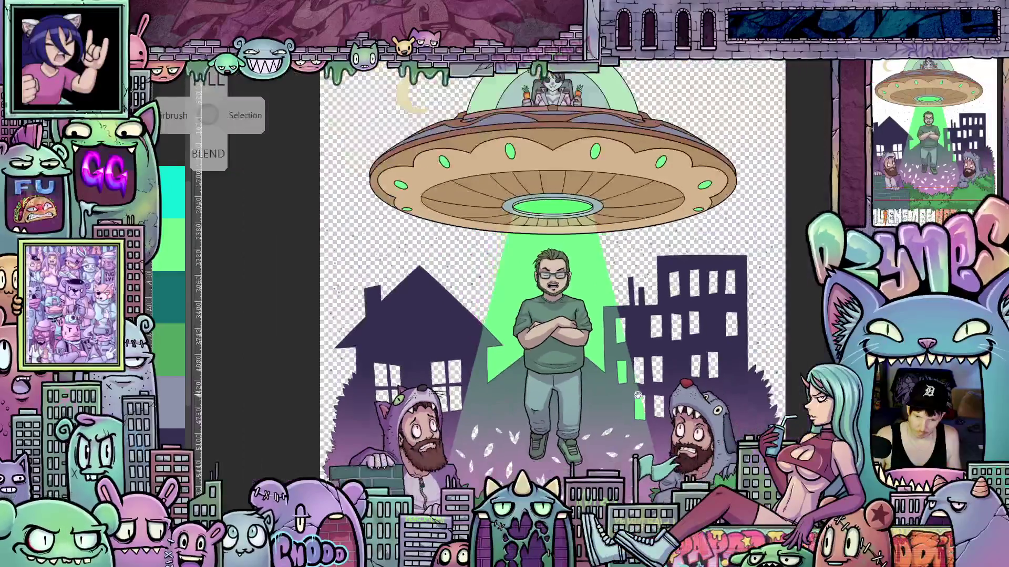
scroll(642, 387, "down", 2)
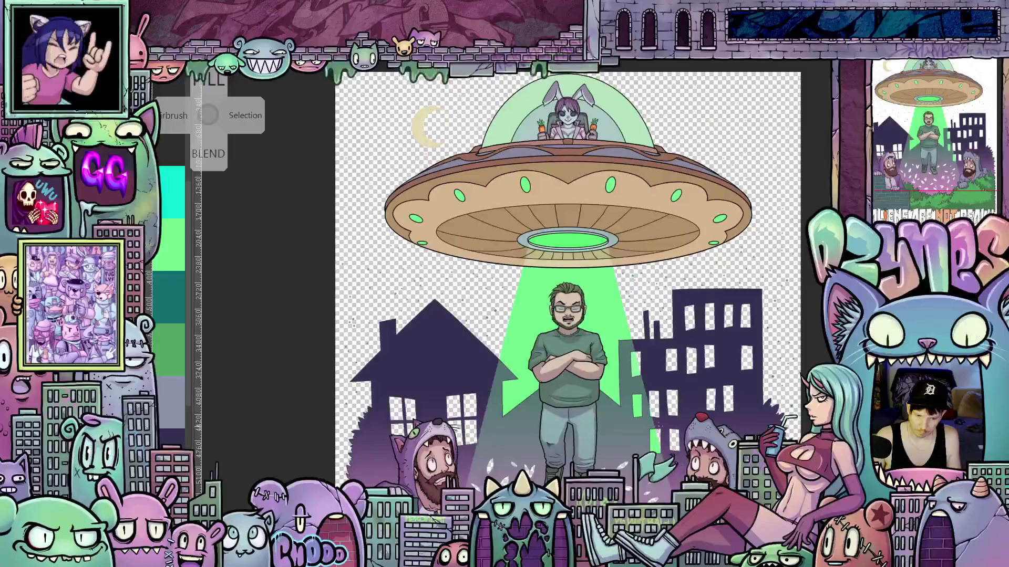
scroll(625, 326, "down", 3)
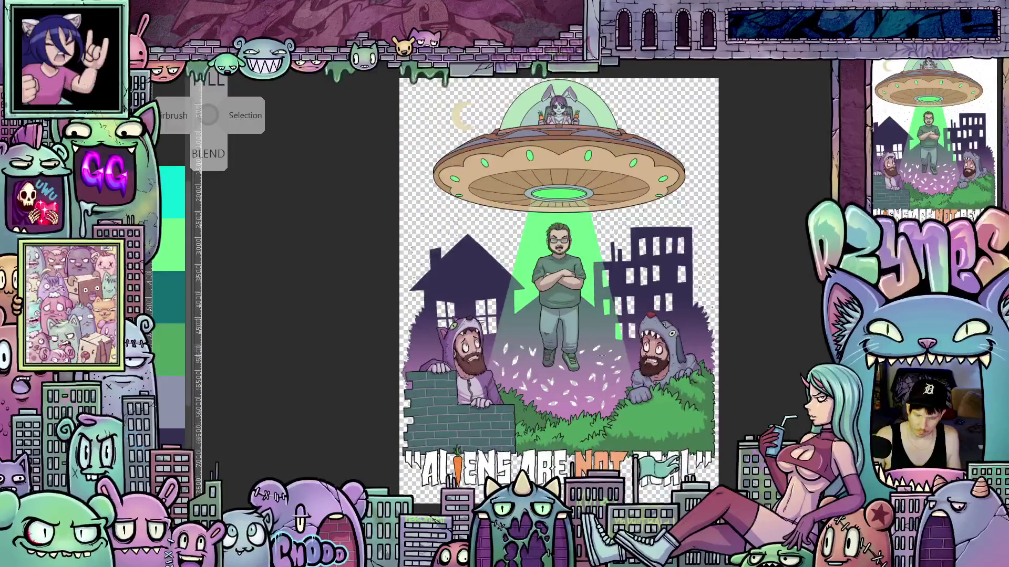
Draw leaf-shaped white feathers with the lasso fill around the floating man's legs.
scroll(625, 326, "up", 1)
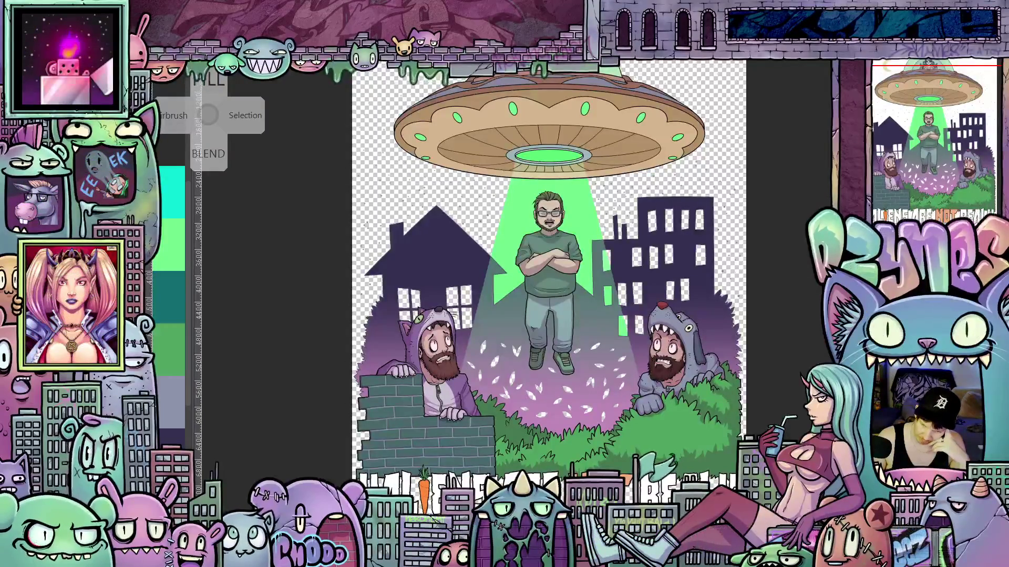
scroll(597, 336, "up", 5)
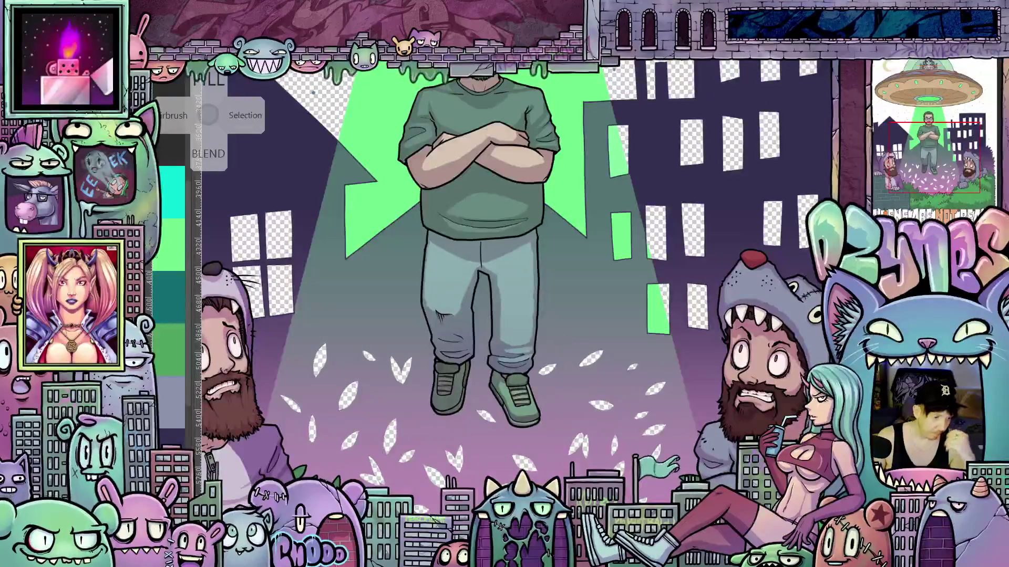
scroll(428, 315, "up", 2)
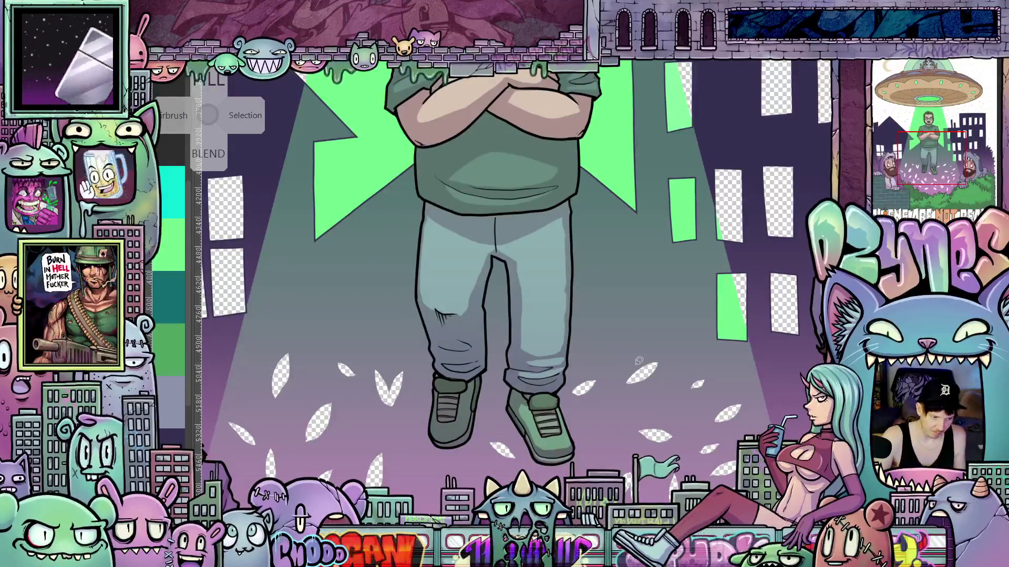
left_click_drag(638, 389, 637, 424)
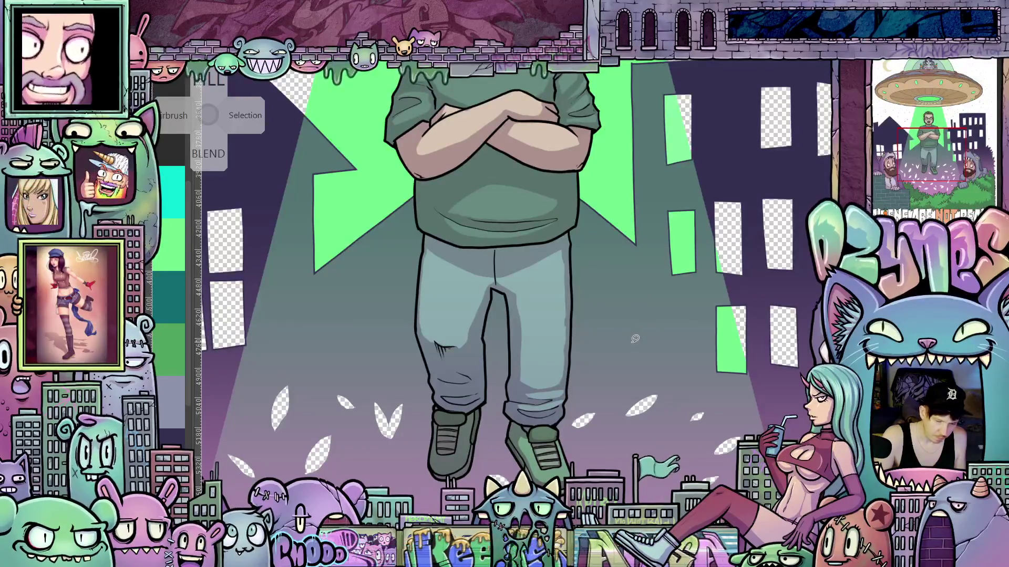
left_click_drag(634, 339, 613, 341)
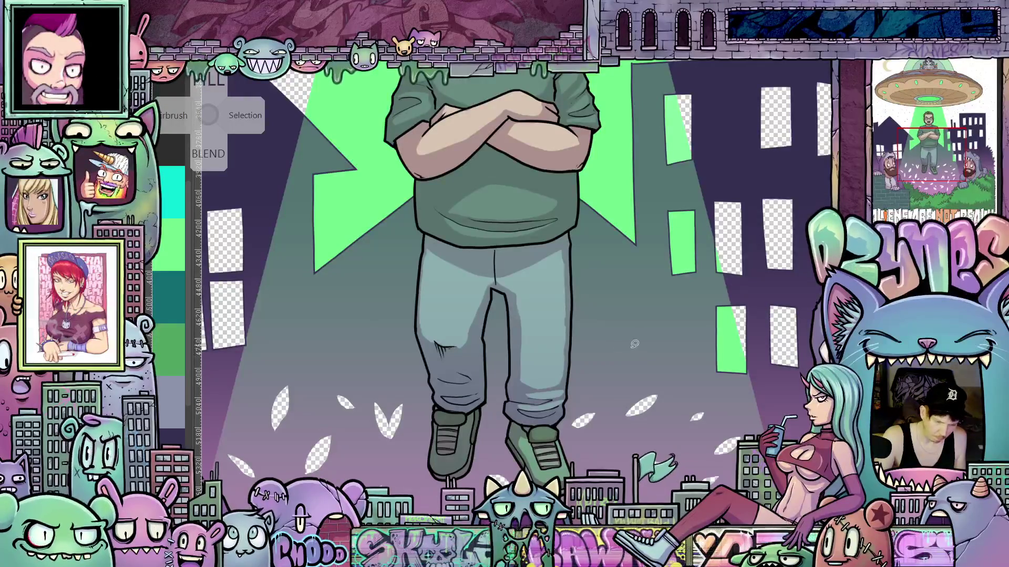
left_click_drag(610, 339, 627, 348)
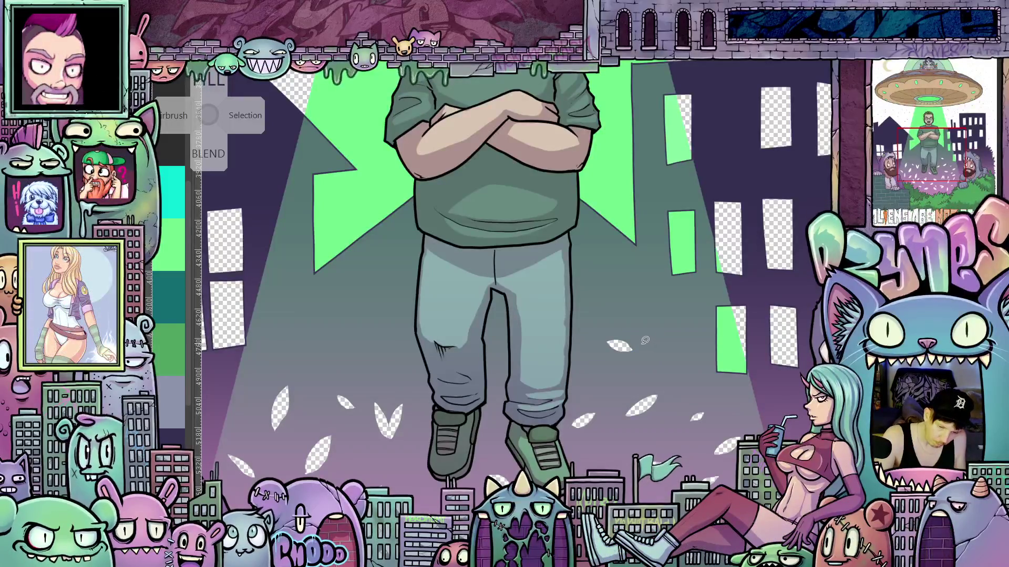
scroll(621, 406, "left", 5)
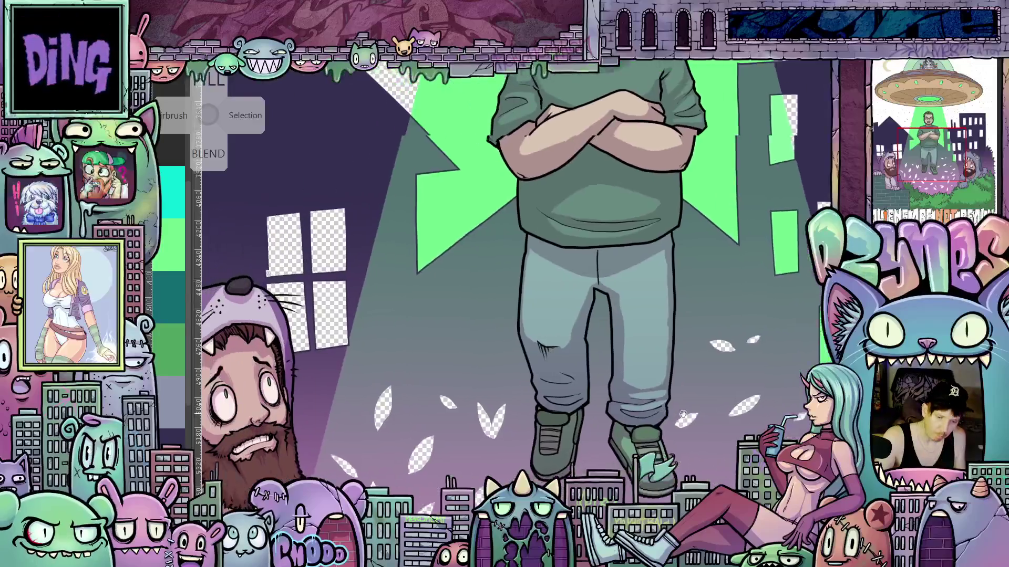
mouse_move(524, 334)
left_mouse_down()
mouse_move(504, 343)
mouse_move(528, 331)
left_mouse_up()
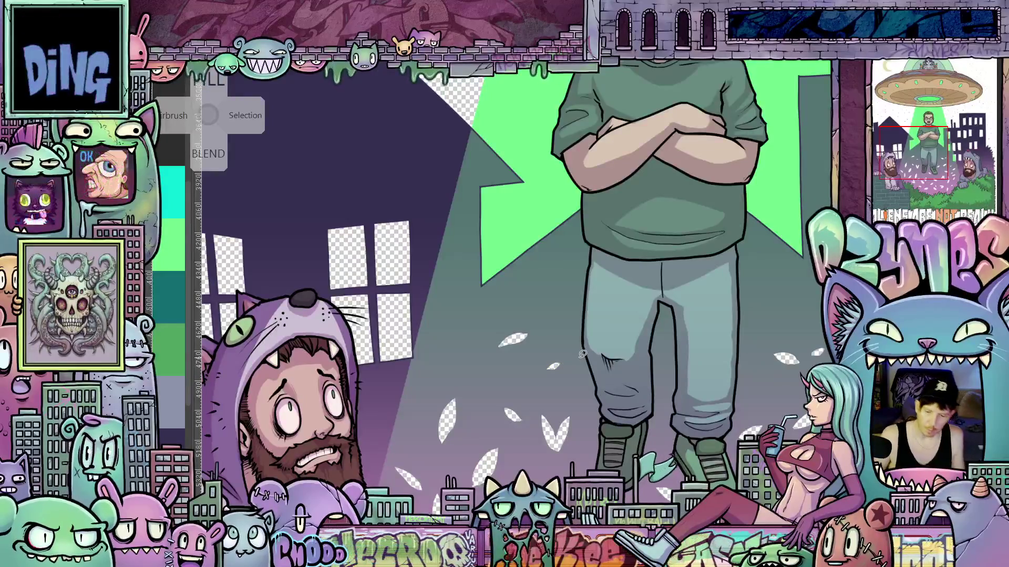
key("ctrl+0")
mouse_move(646, 419)
left_mouse_down()
mouse_move(579, 383)
mouse_move(586, 448)
mouse_move(601, 423)
mouse_move(645, 423)
mouse_move(598, 435)
left_mouse_up()
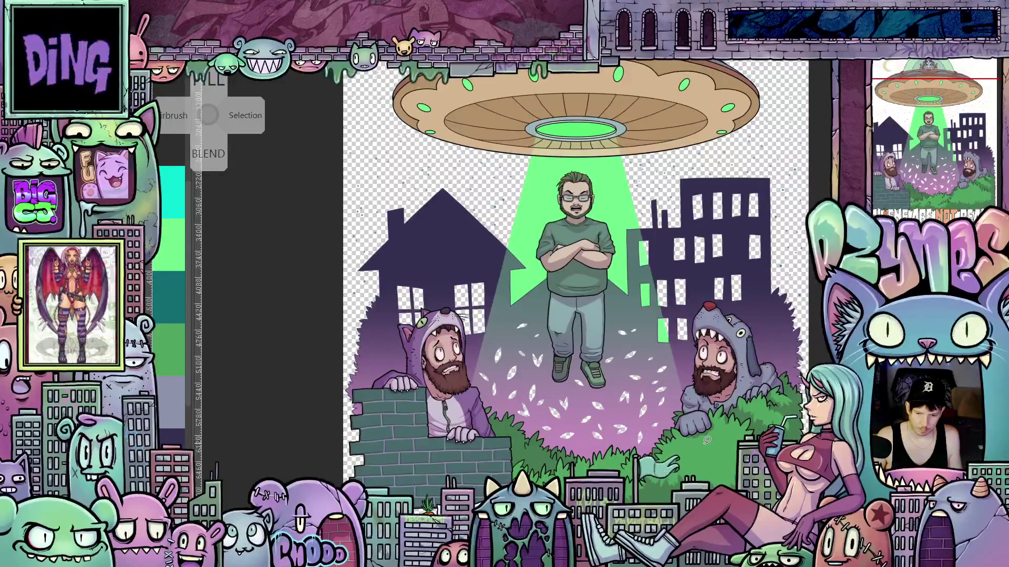
Turn the starry black background layer back on and centre the illustration.
scroll(623, 441, "down", 2)
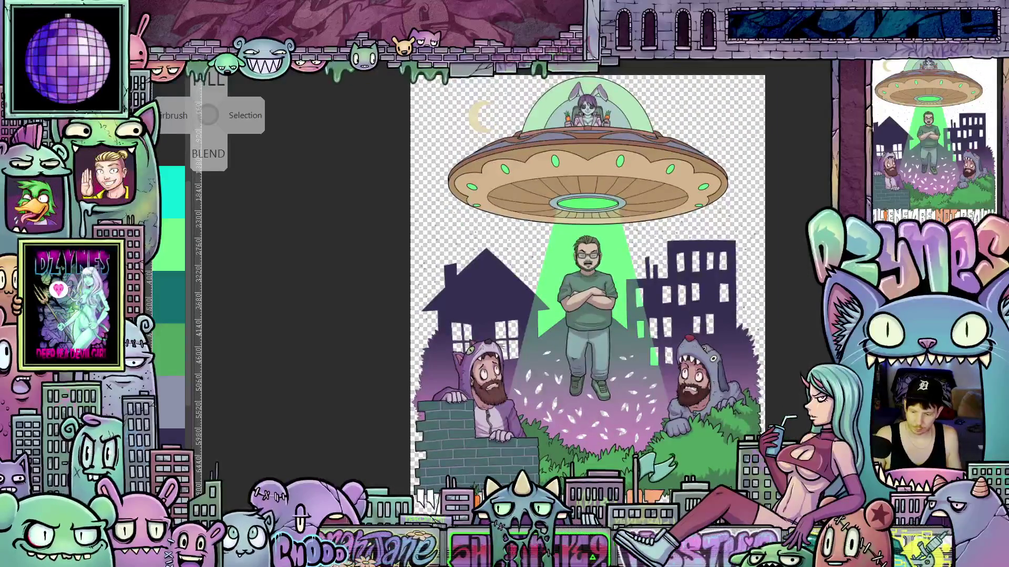
key("ctrl+z")
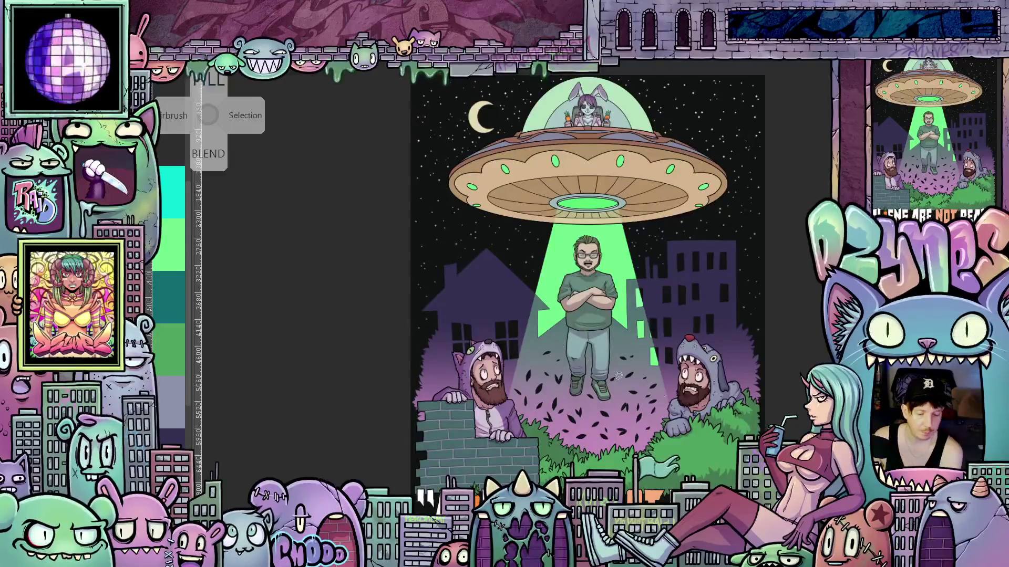
left_click_drag(795, 412, 746, 419)
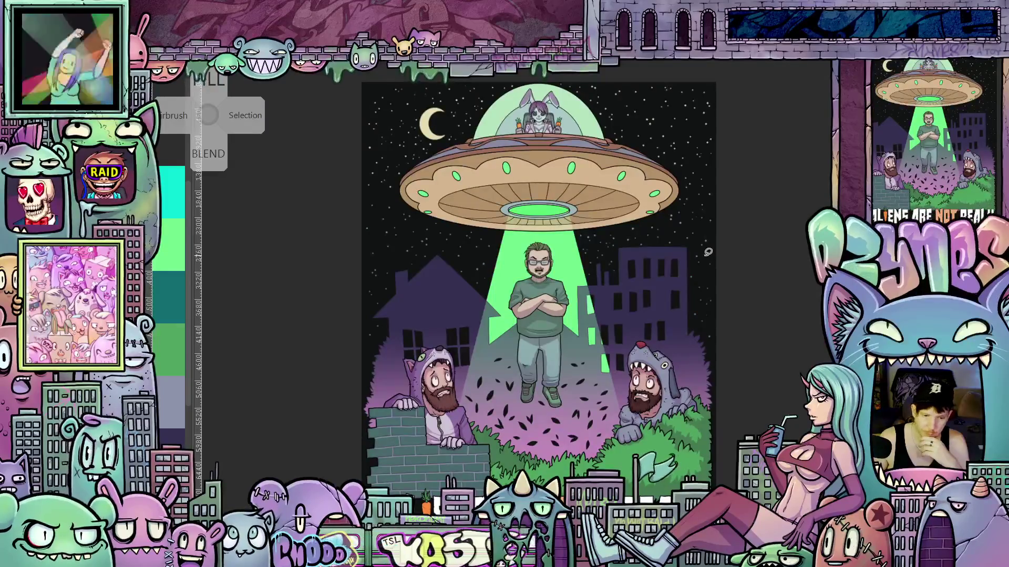
Fill both areas of the UFO's glass dome with dark grey-green, then fit the whole page in view.
scroll(569, 113, "up", 3)
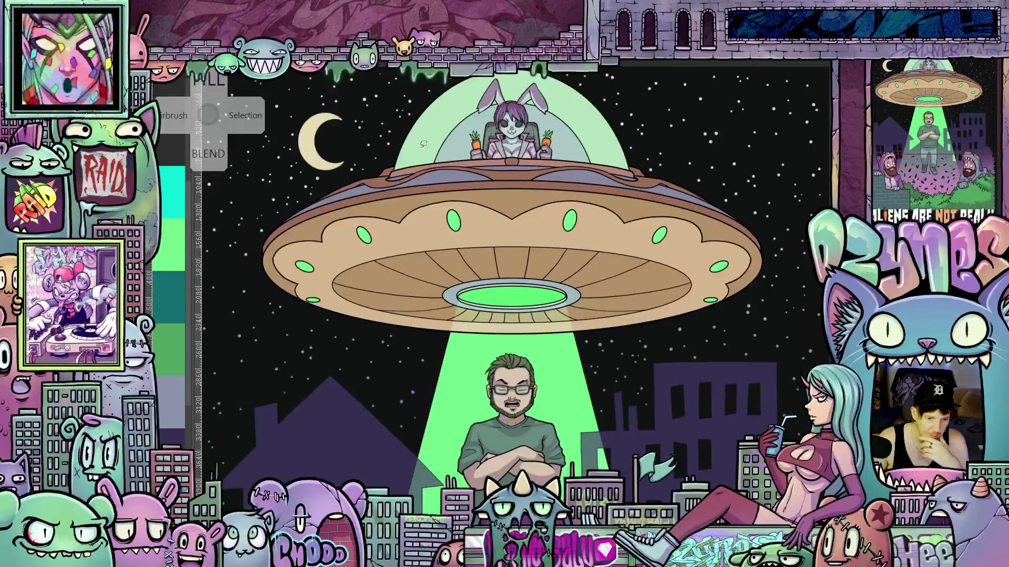
scroll(438, 127, "up", 2)
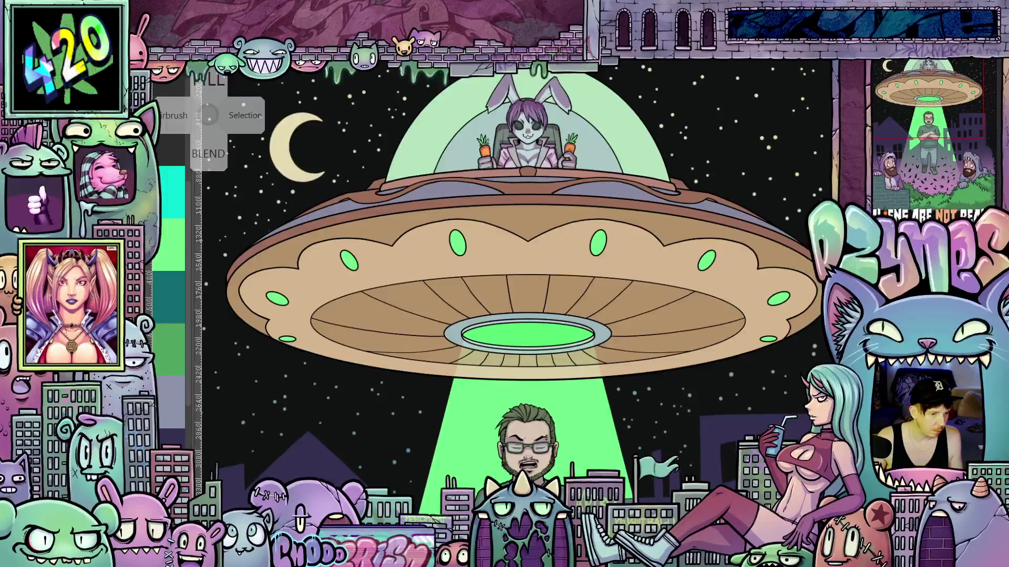
left_click(417, 118)
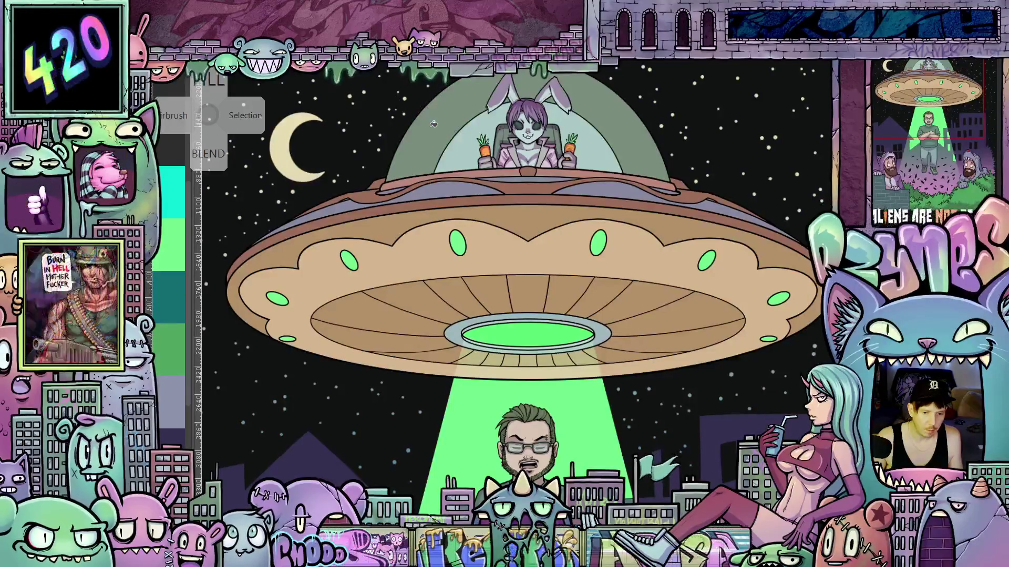
scroll(432, 125, "down", 3)
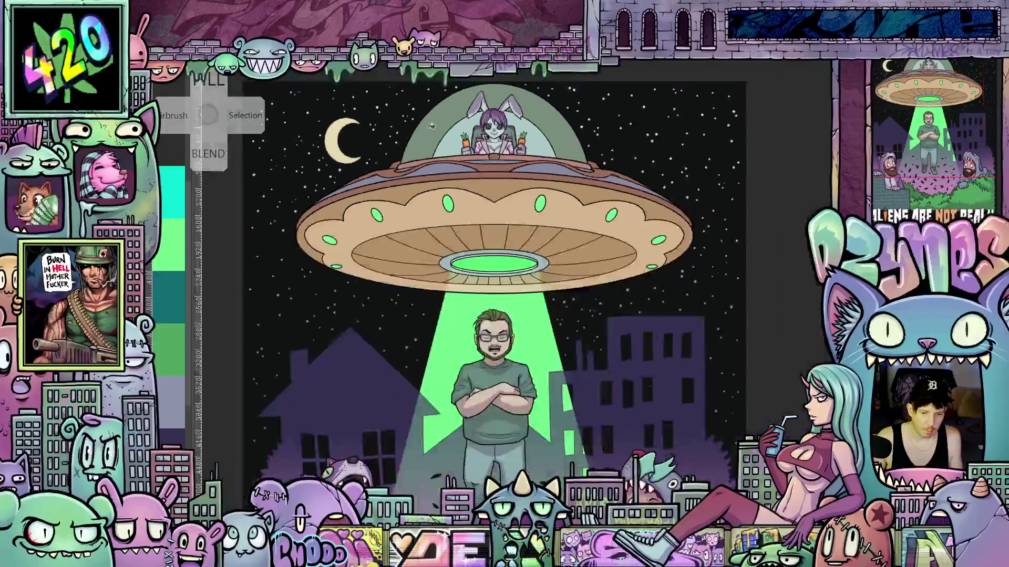
scroll(426, 126, "up", 3)
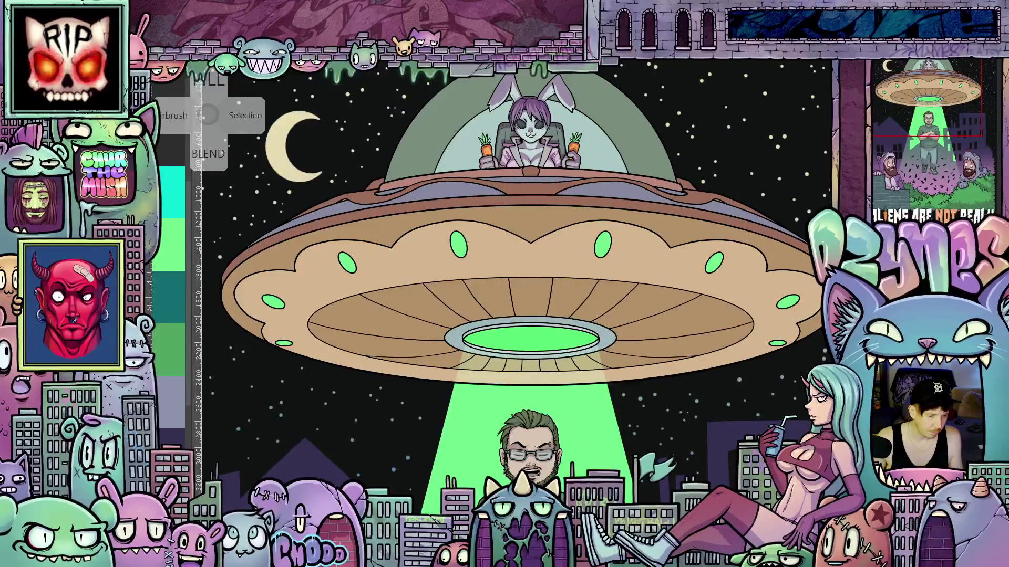
left_click(423, 147)
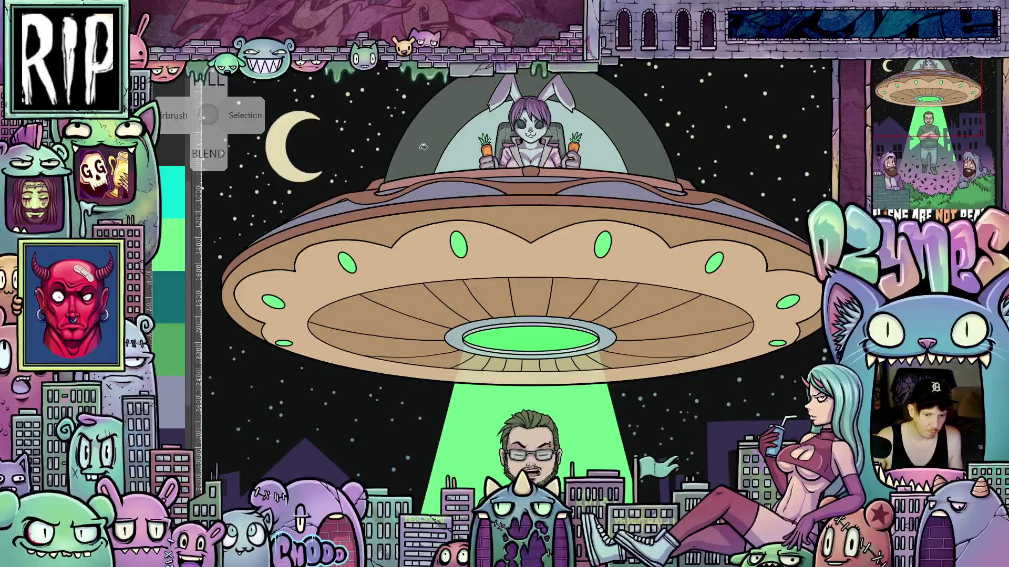
key("minus")
key("minus")
key("minus")
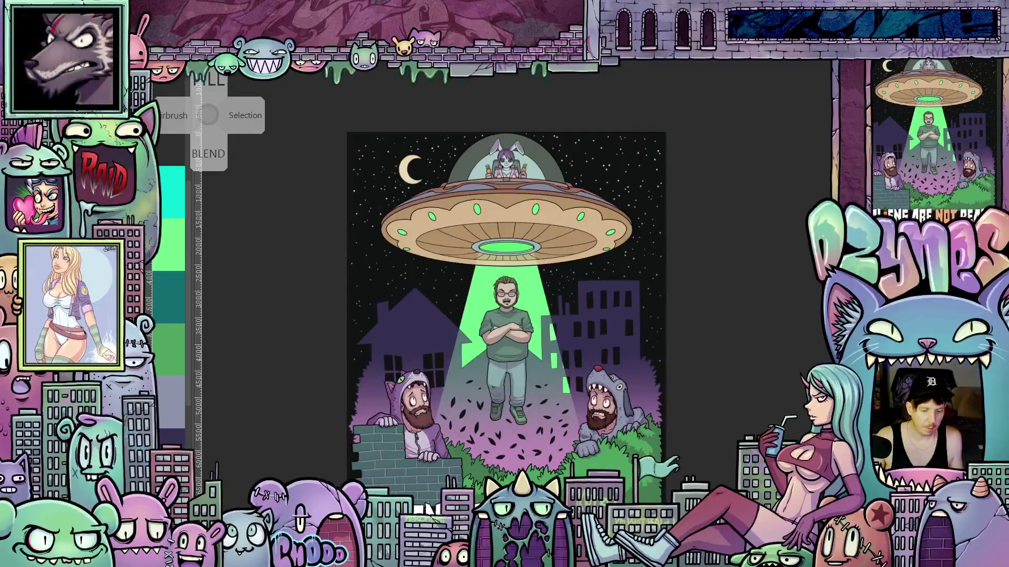
scroll(575, 306, "down", 2)
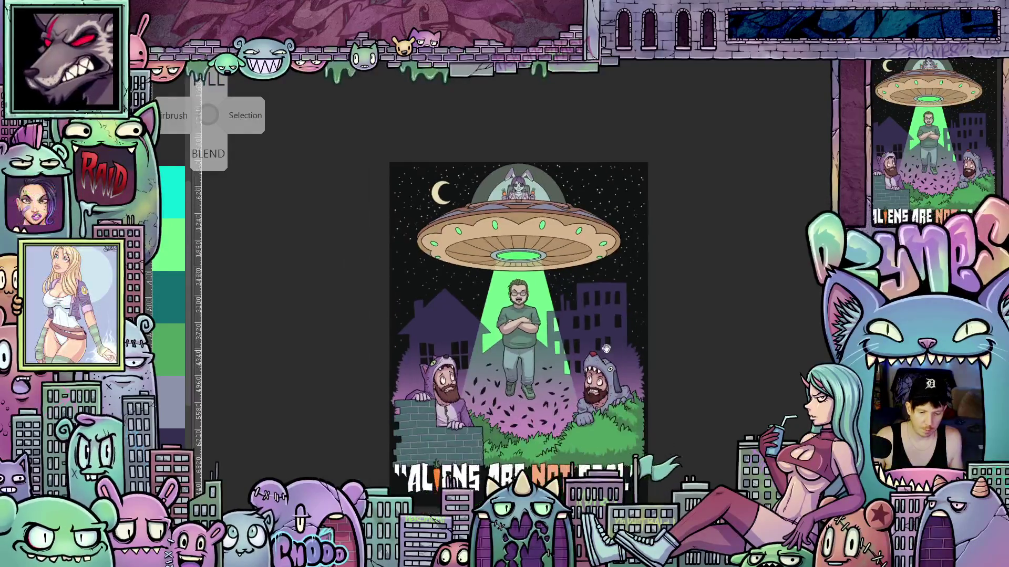
scroll(574, 306, "up", 2)
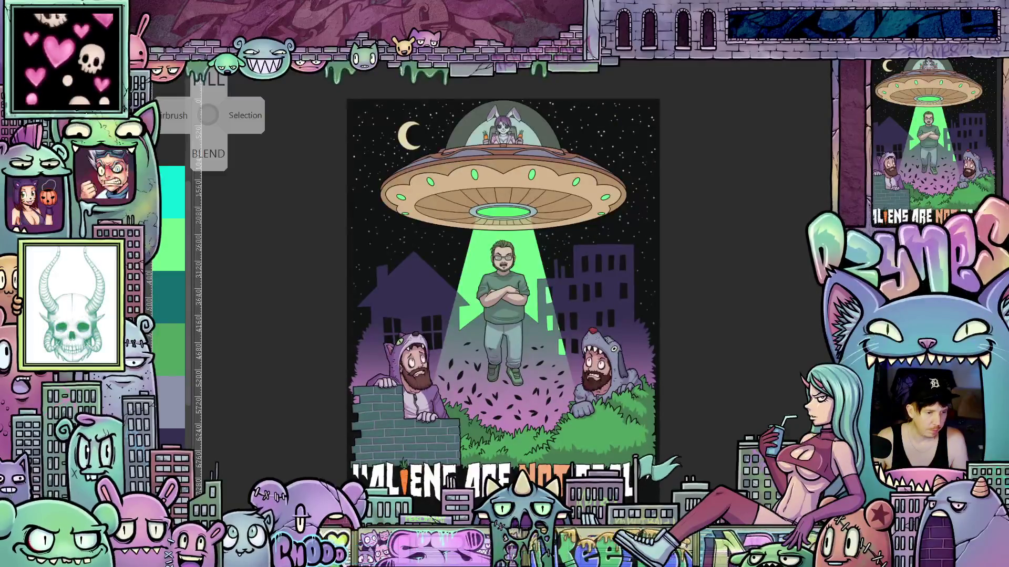
Export the timelapse from File > Timelapse to replay the drawing from its blue rough sketch.
left_click(171, 229)
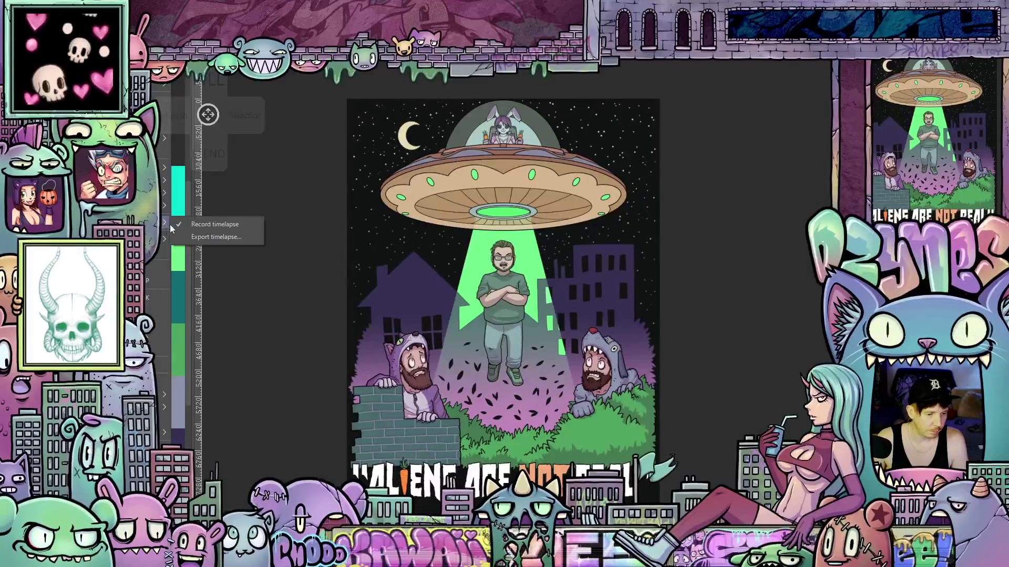
left_click(227, 235)
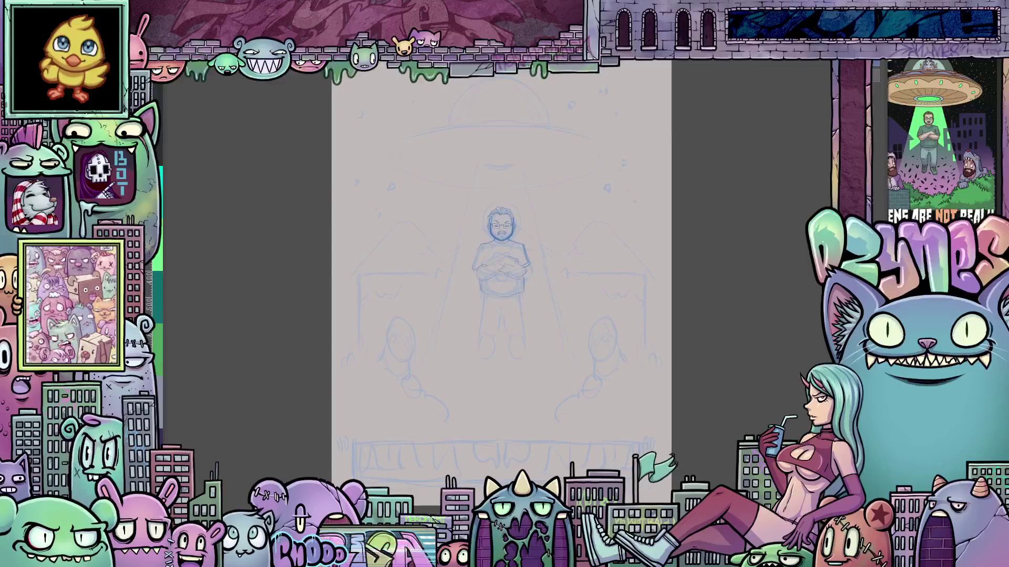
Redraw the standing man's legs and feet with firmer pencil strokes.
left_click_drag(506, 331, 514, 343)
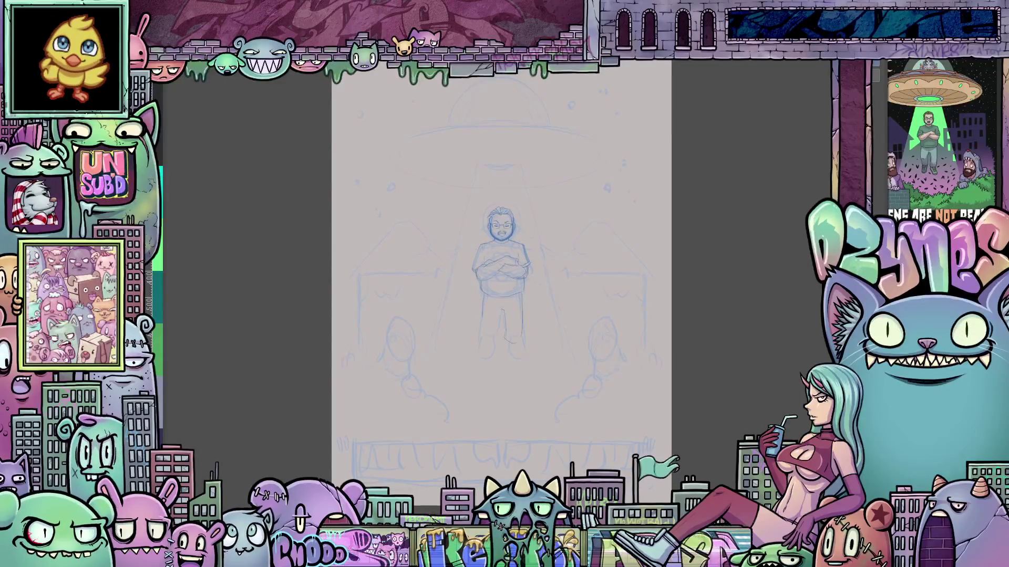
left_click_drag(500, 309, 526, 361)
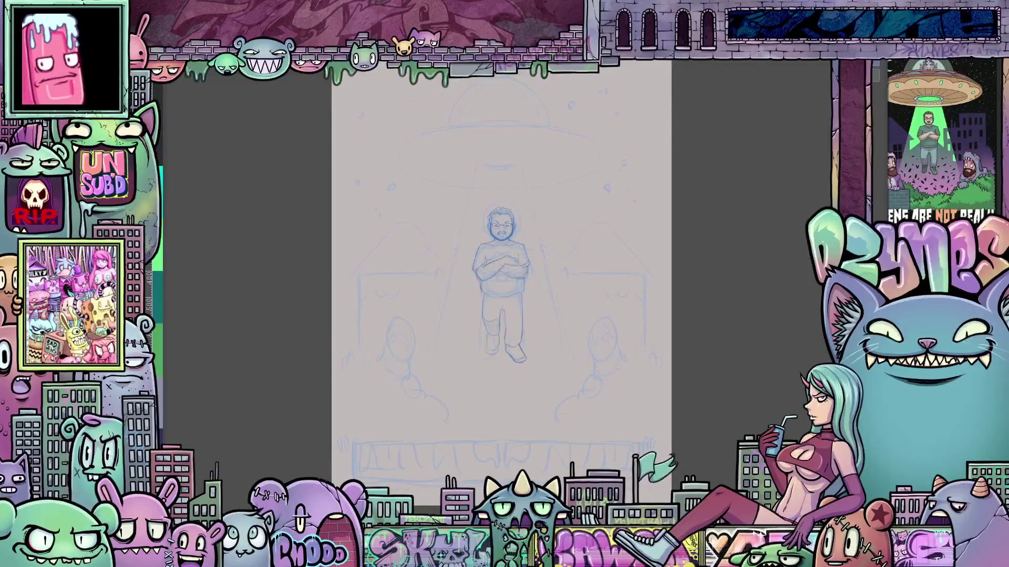
left_click_drag(507, 345, 525, 363)
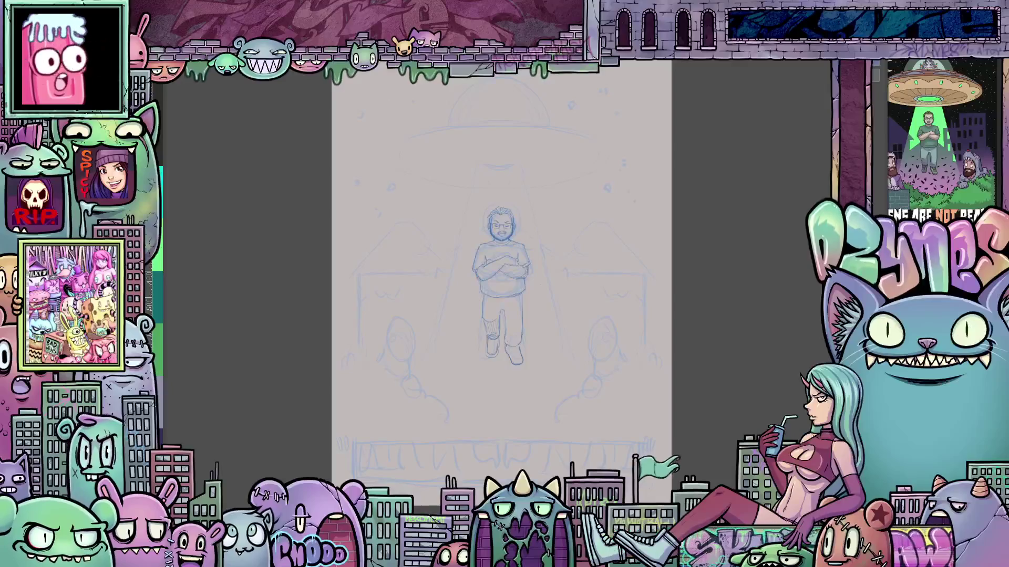
left_click_drag(488, 299, 492, 360)
Sketch the UFO in red: saucer rim ellipse, inner ring, dome line and beam collar.
left_click_drag(476, 169, 526, 158)
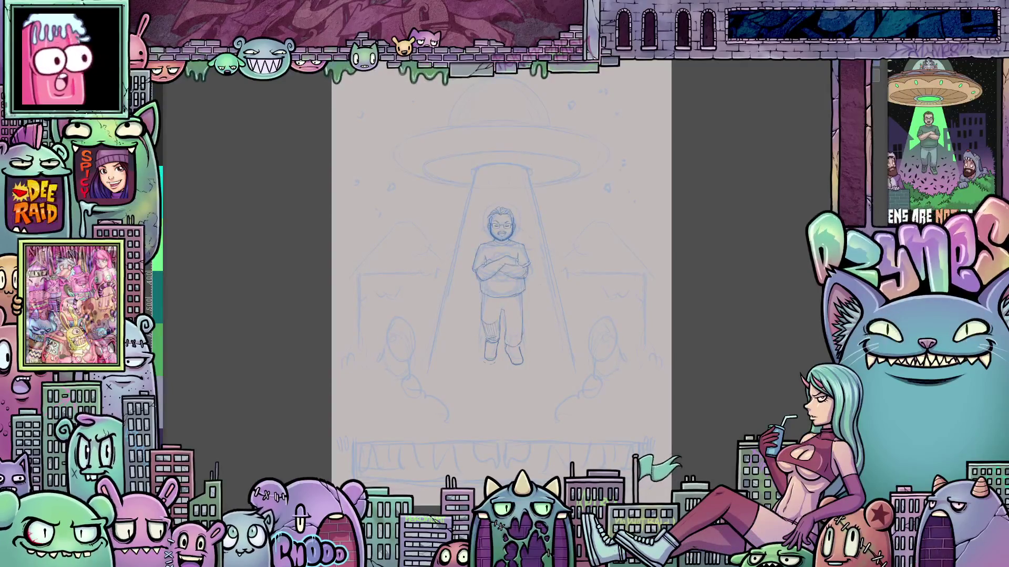
left_click_drag(368, 152, 634, 147)
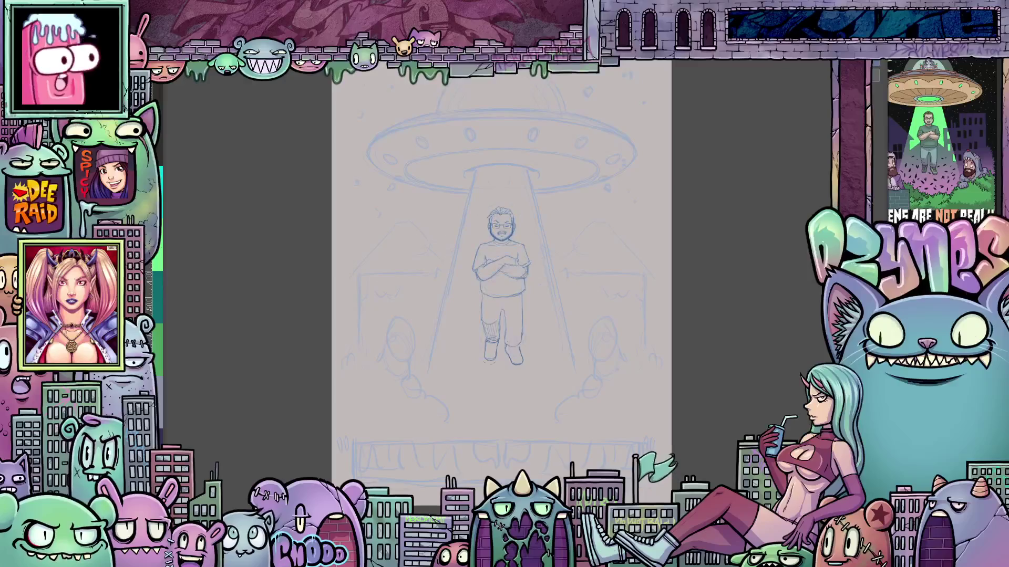
mouse_move(366, 152)
left_mouse_down()
mouse_move(637, 154)
mouse_move(367, 147)
left_mouse_up()
left_click_drag(480, 109, 575, 109)
mouse_move(405, 168)
left_mouse_down()
mouse_move(599, 168)
mouse_move(589, 157)
left_mouse_up()
left_click_drag(472, 174, 539, 170)
left_click_drag(523, 107, 566, 110)
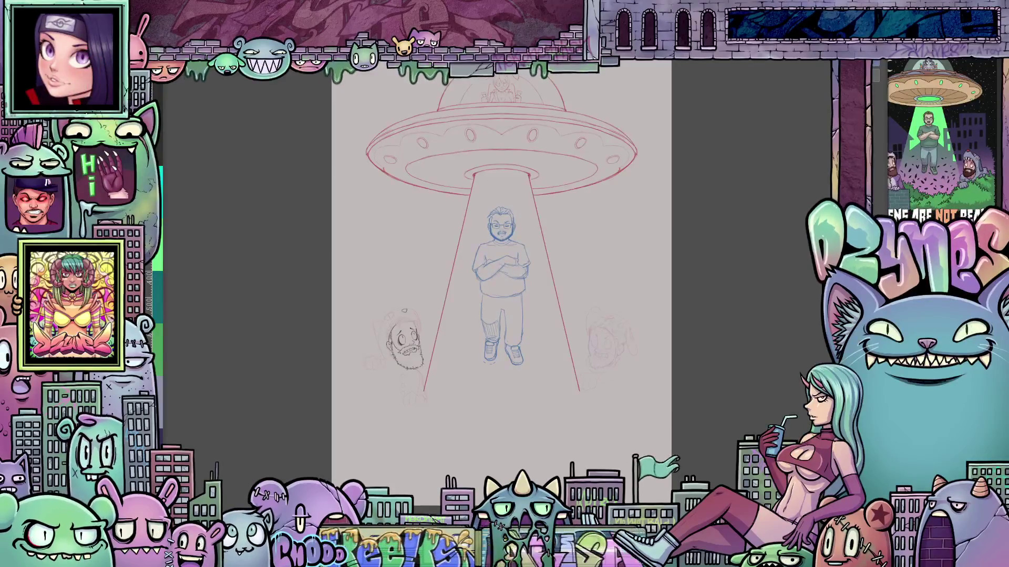
Outline the left man's hood, ink his arm, hand and torso, and the wall edge.
left_click_drag(408, 309, 420, 337)
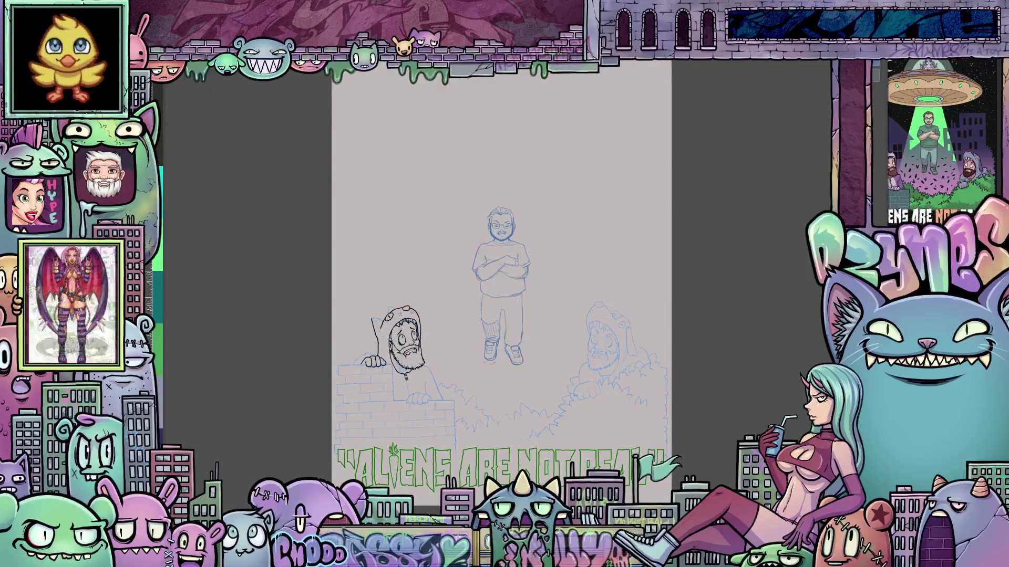
mouse_move(353, 364)
left_mouse_down()
mouse_move(388, 353)
mouse_move(442, 400)
left_mouse_up()
left_click_drag(407, 403, 431, 394)
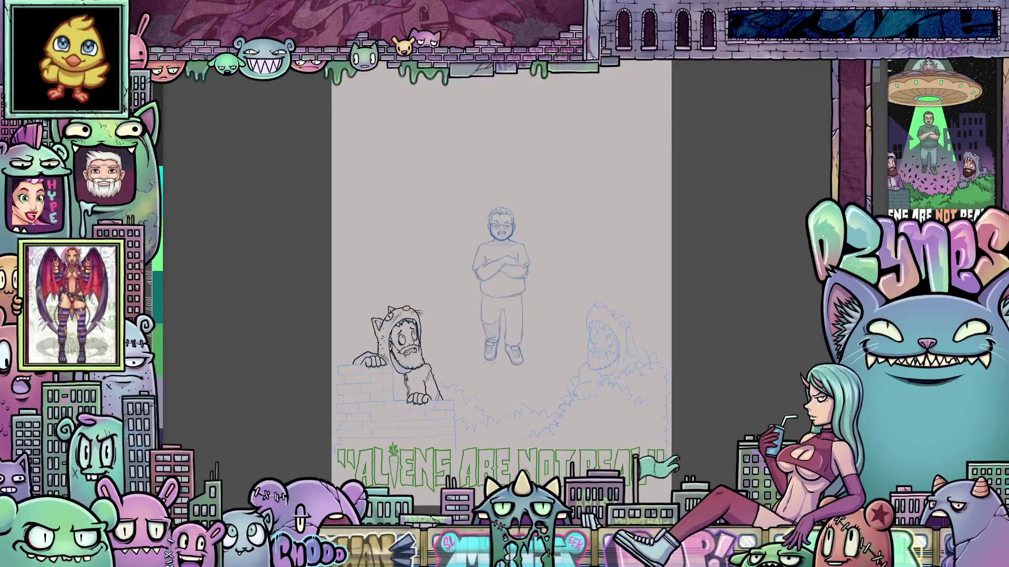
mouse_move(392, 364)
left_mouse_down()
mouse_move(393, 401)
mouse_move(561, 418)
mouse_move(590, 392)
left_mouse_up()
Extend the bush rightward, ink the right man's hood and the central man's crossed arms.
mouse_move(597, 393)
left_mouse_down()
mouse_move(622, 378)
mouse_move(650, 407)
left_mouse_up()
mouse_move(606, 337)
left_mouse_down()
mouse_move(611, 347)
mouse_move(588, 349)
left_mouse_up()
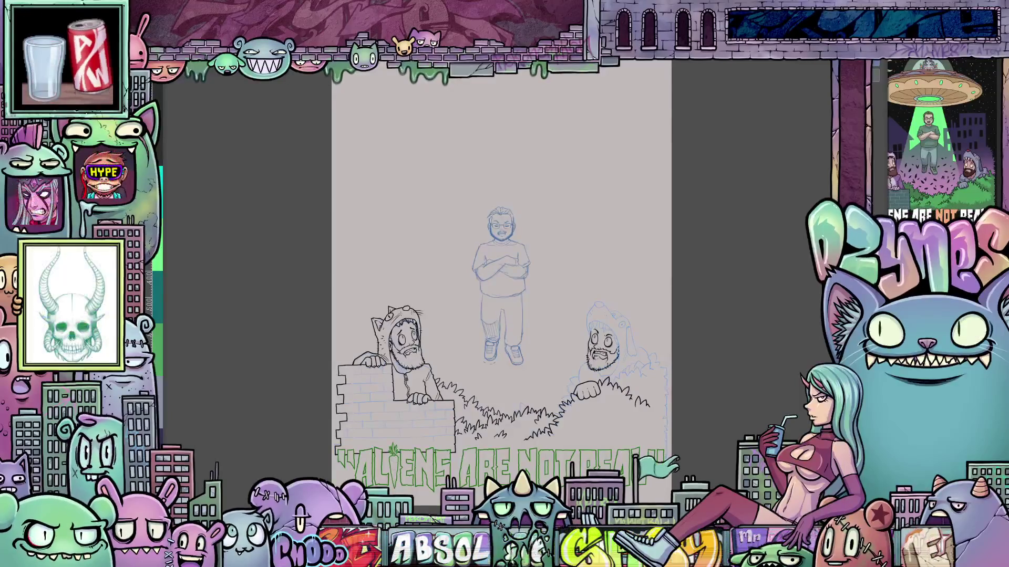
left_click_drag(589, 330, 610, 321)
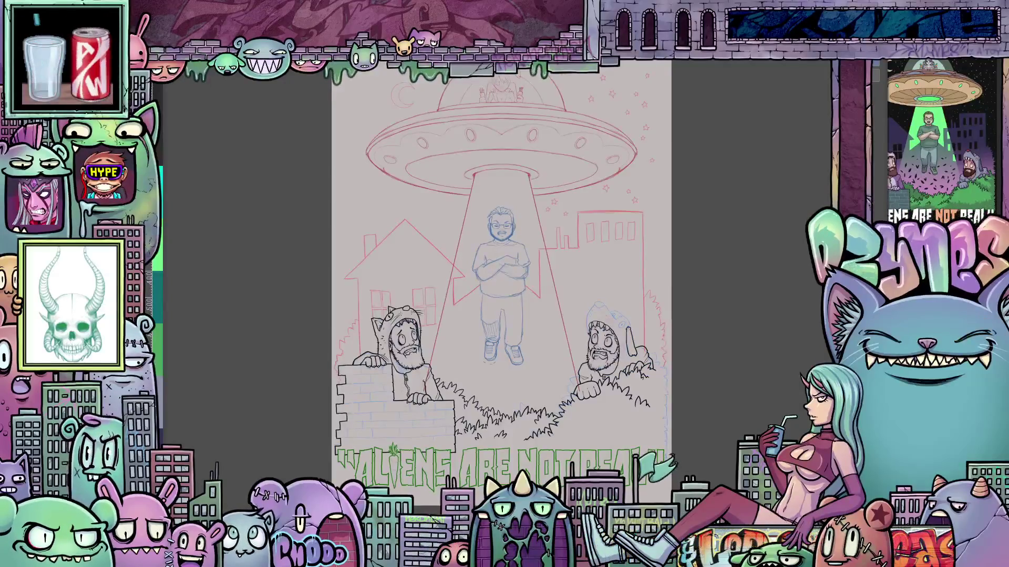
mouse_move(587, 334)
left_mouse_down()
mouse_move(603, 303)
mouse_move(631, 327)
left_mouse_up()
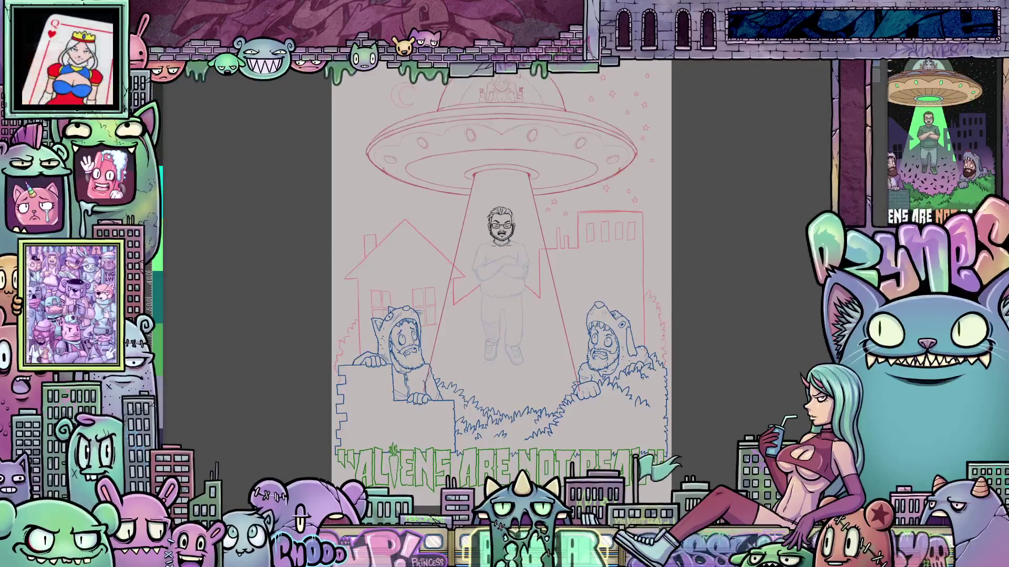
mouse_move(475, 272)
left_mouse_down()
mouse_move(527, 273)
mouse_move(520, 344)
left_mouse_up()
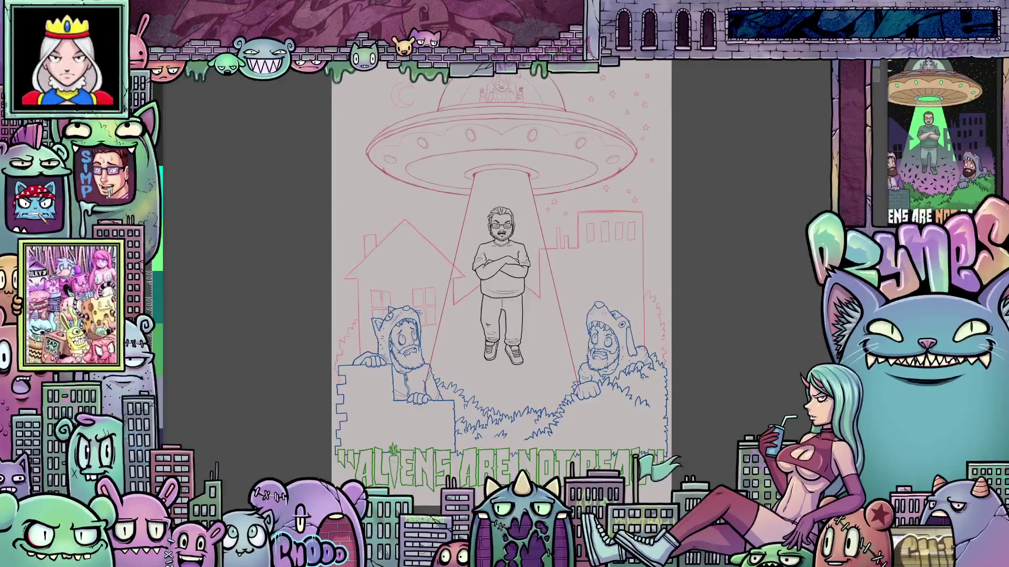
left_click_drag(506, 77, 508, 86)
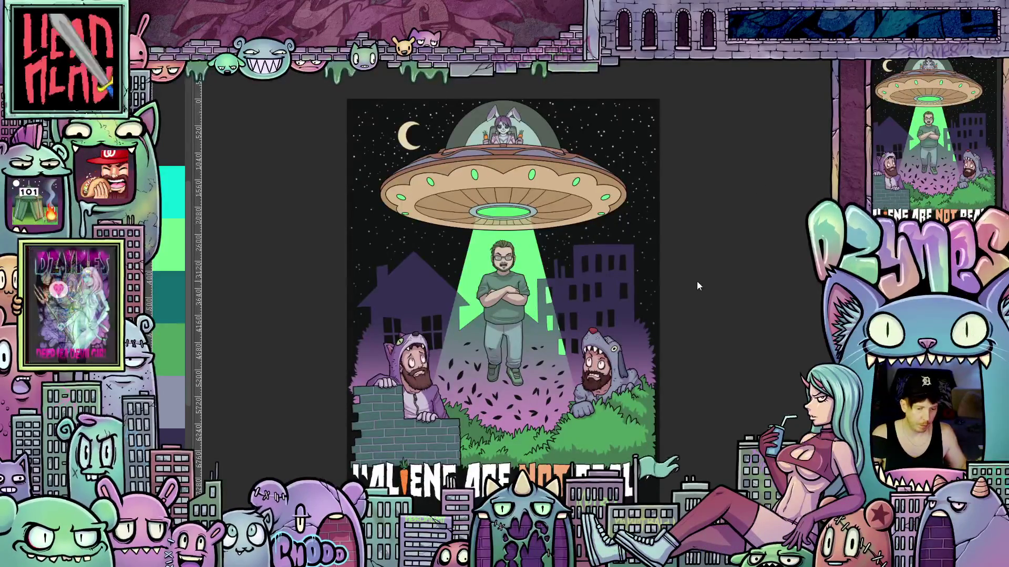
Zoom in until the UFO saucer and the beamed-up man fill the view.
scroll(694, 282, "up", 1)
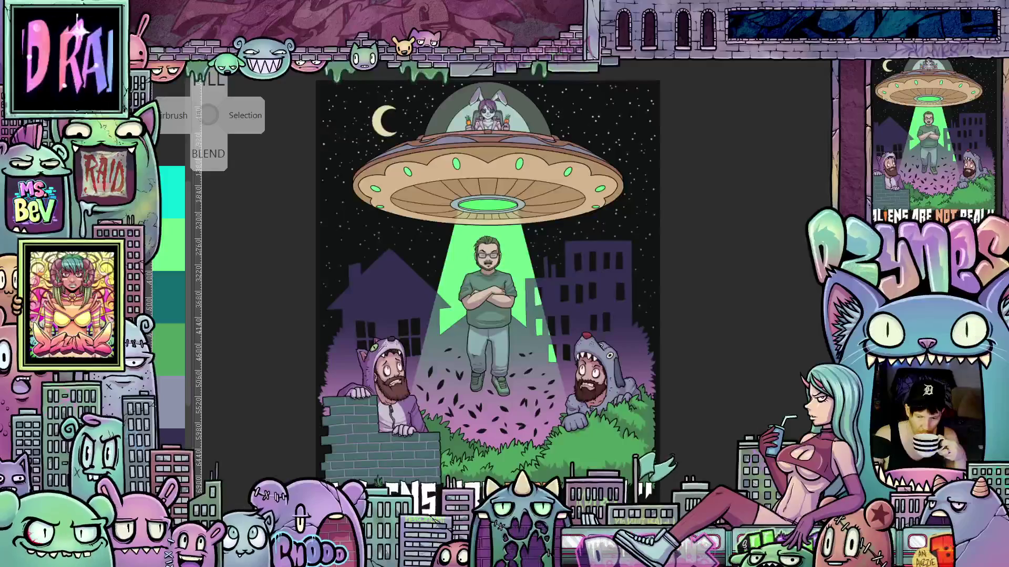
scroll(318, 298, "up", 1)
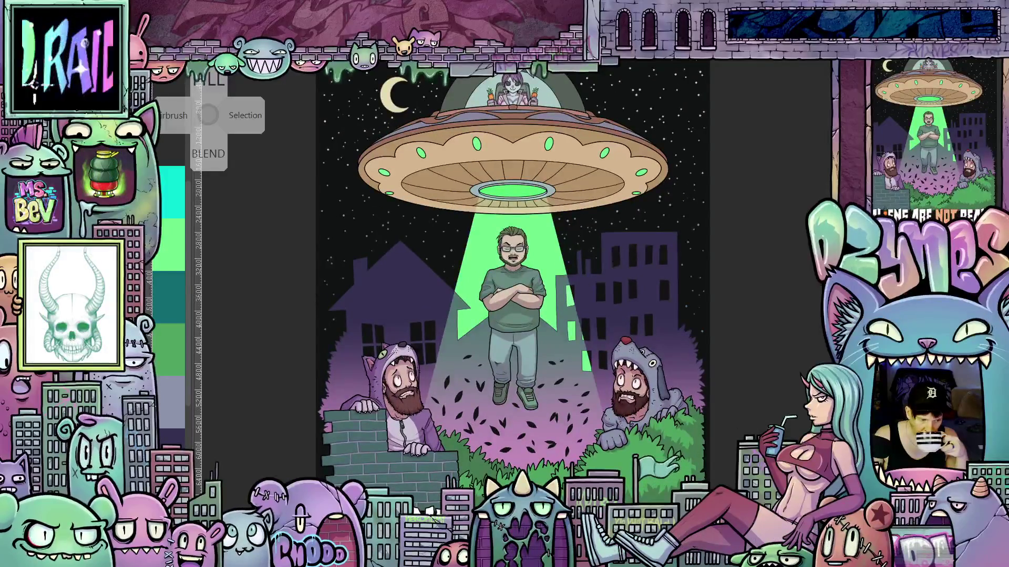
scroll(504, 112, "up", 2)
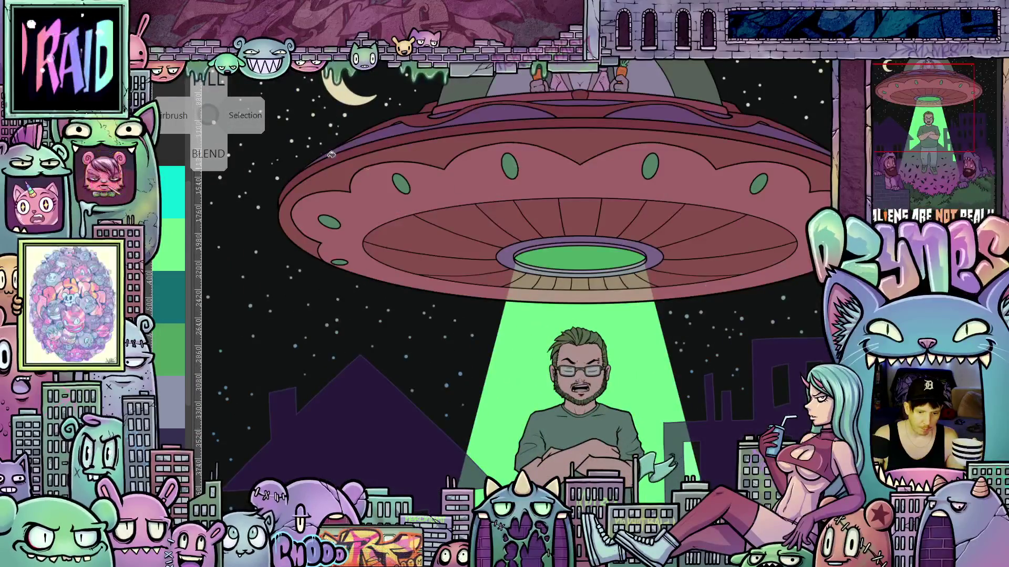
Restore the saucer hull to tan and paint darker shading along the UFO's upper rim.
mouse_move(157, 236)
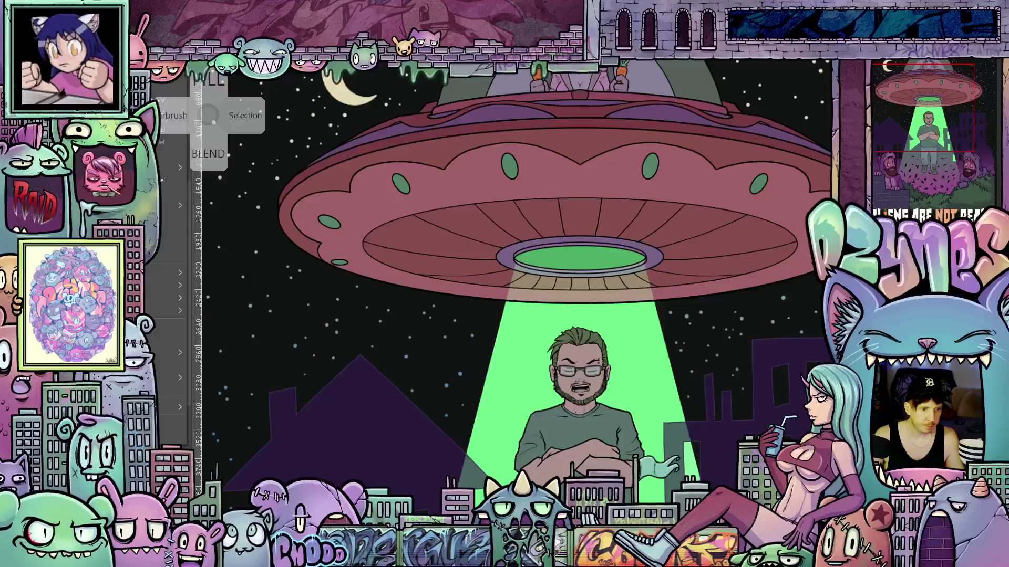
left_click(157, 236)
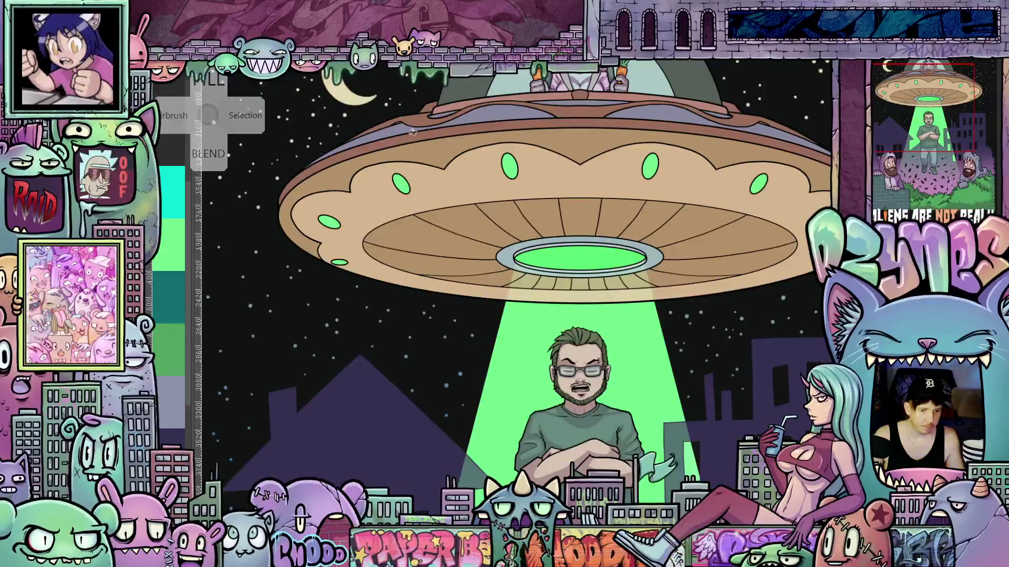
left_click_drag(814, 121, 414, 121)
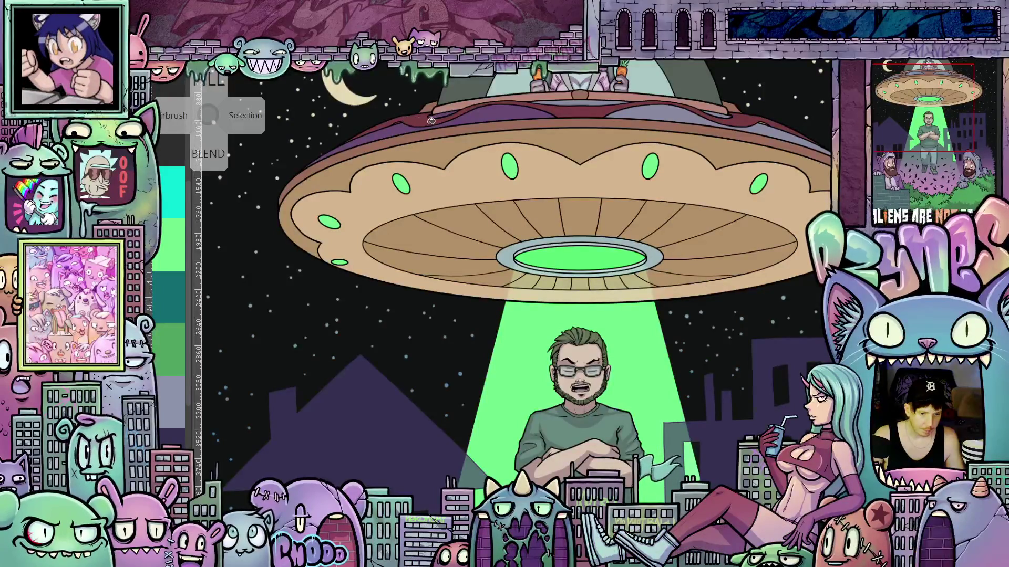
mouse_move(431, 121)
left_mouse_down()
mouse_move(575, 102)
mouse_move(644, 109)
left_mouse_up()
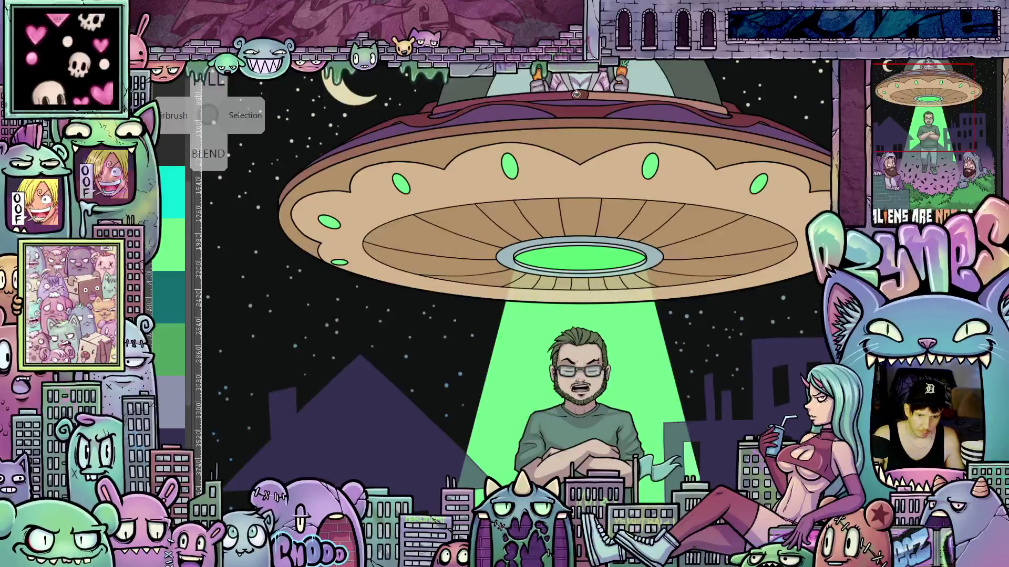
Zoom out from the UFO close-up to show the floating man and both bearded men.
scroll(654, 109, "down", 3)
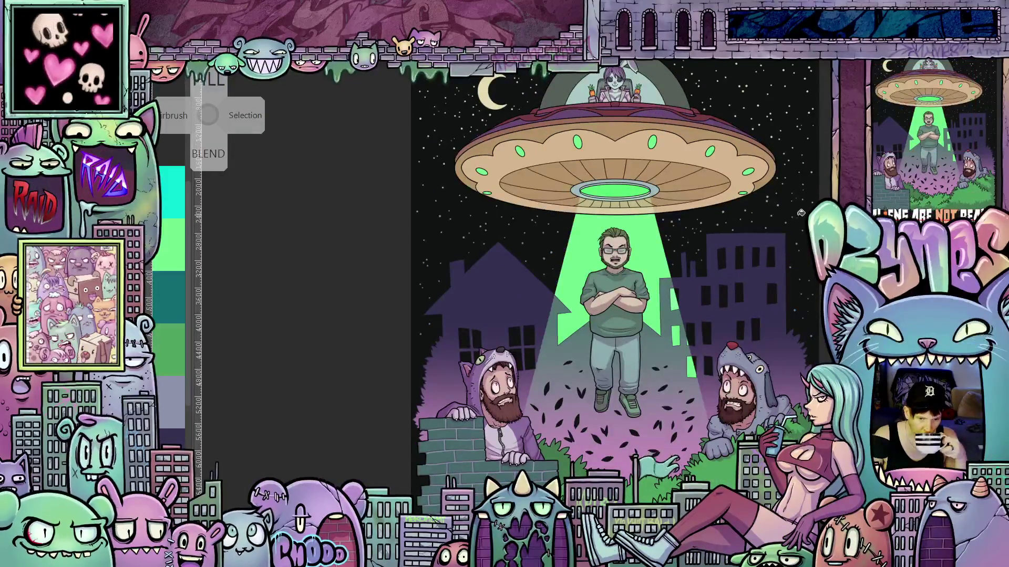
scroll(791, 238, "up", 3)
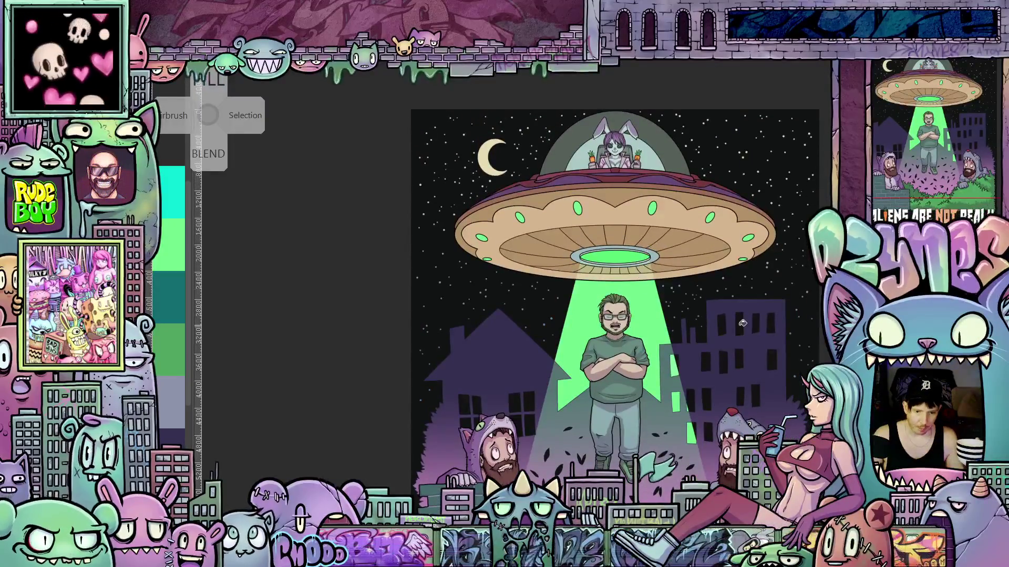
scroll(737, 303, "up", 1)
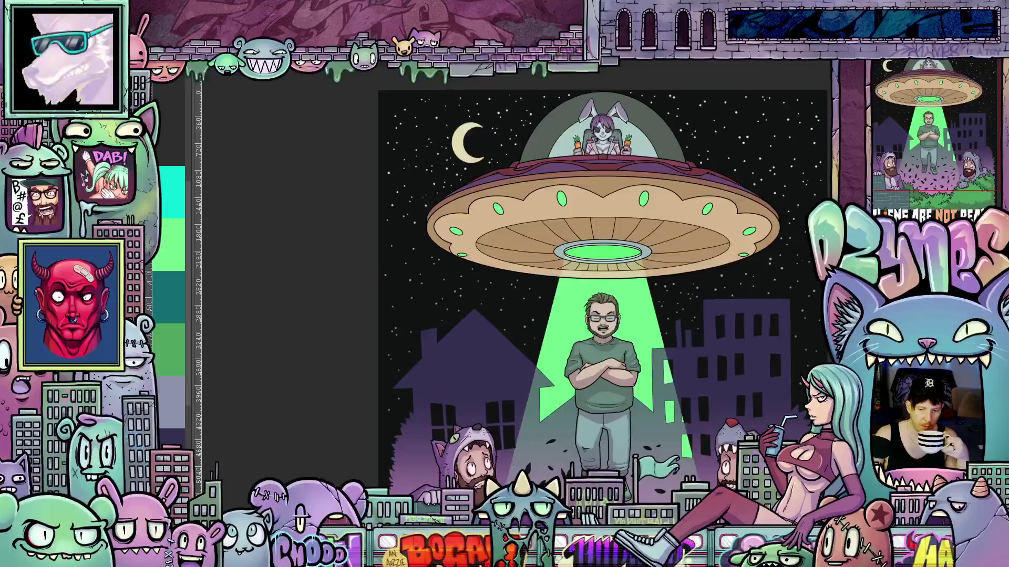
scroll(673, 97, "down", 1)
scroll(604, 282, "down", 1)
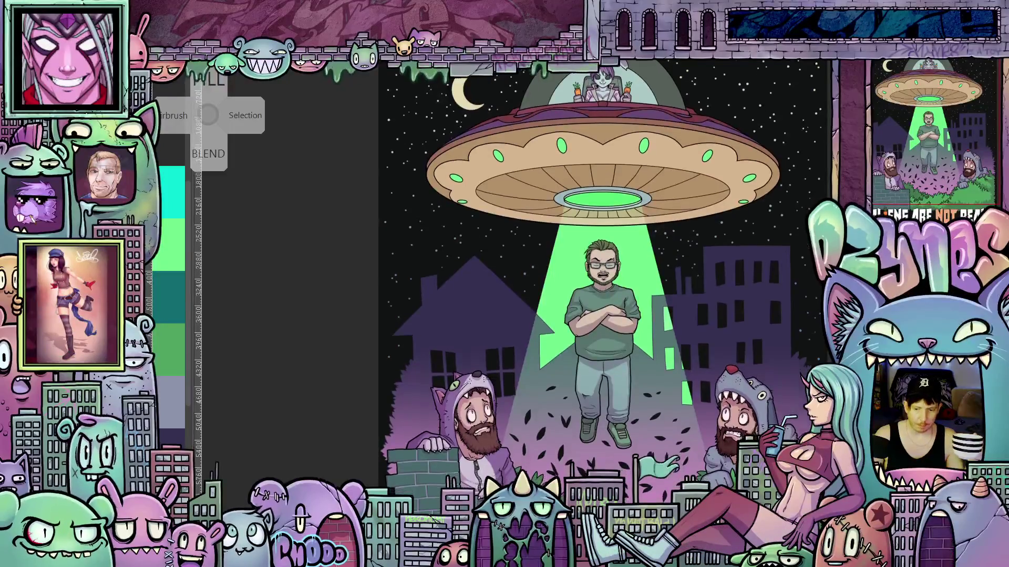
scroll(580, 283, "down", 1)
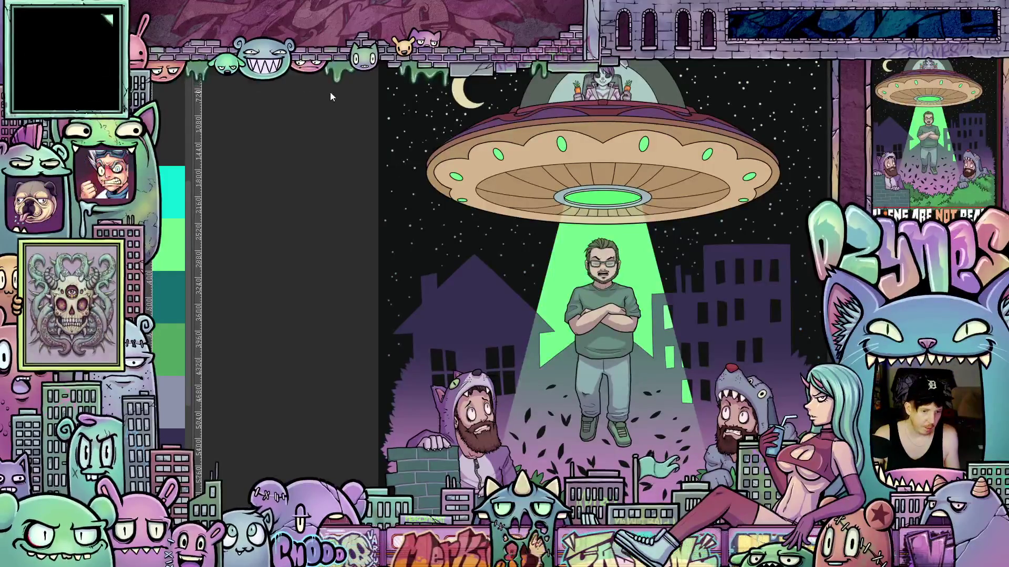
Zoom out and centre the whole poster, including the 'ALIENS ARE NOT REAL' title.
scroll(309, 129, "down", 5)
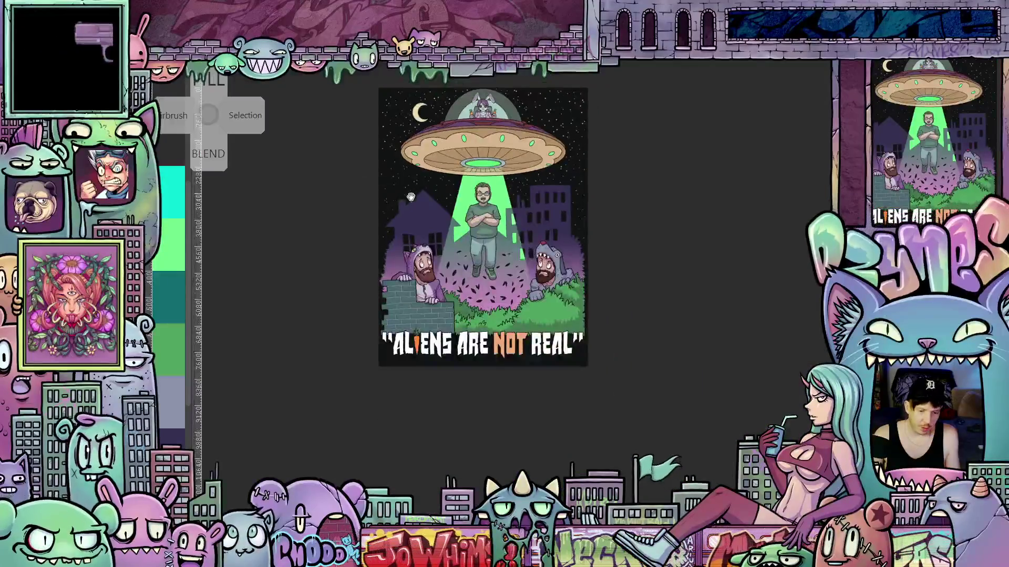
mouse_move(436, 199)
left_mouse_down()
mouse_move(451, 269)
mouse_move(465, 268)
left_mouse_up()
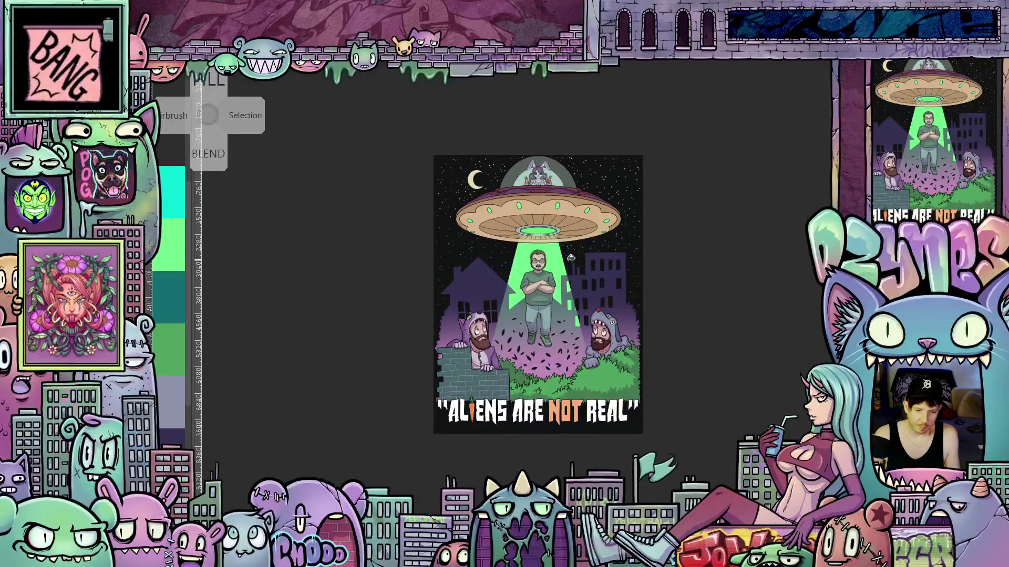
scroll(572, 258, "up", 2)
scroll(573, 256, "up", 2)
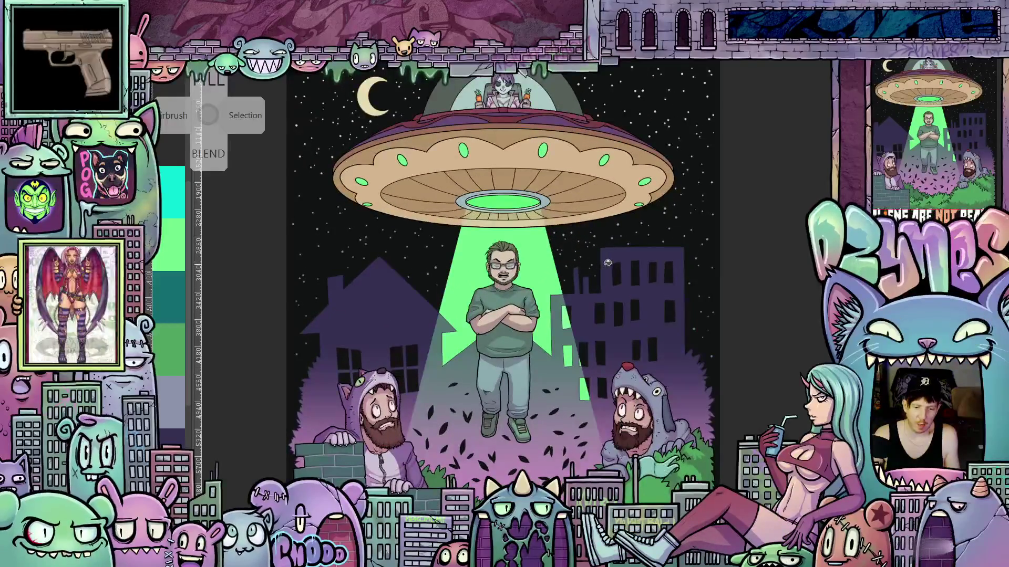
scroll(627, 267, "down", 2)
scroll(628, 266, "down", 2)
scroll(660, 315, "up", 1)
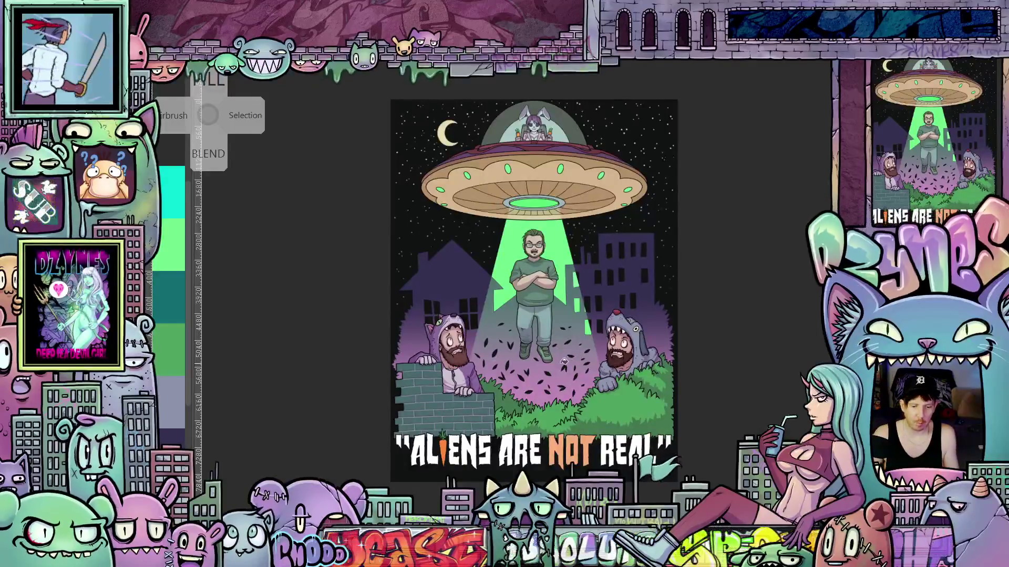
Zoom in on the bushes to see the two bearded men up close.
scroll(564, 362, "up", 1)
scroll(564, 362, "up", 1)
scroll(559, 362, "up", 2)
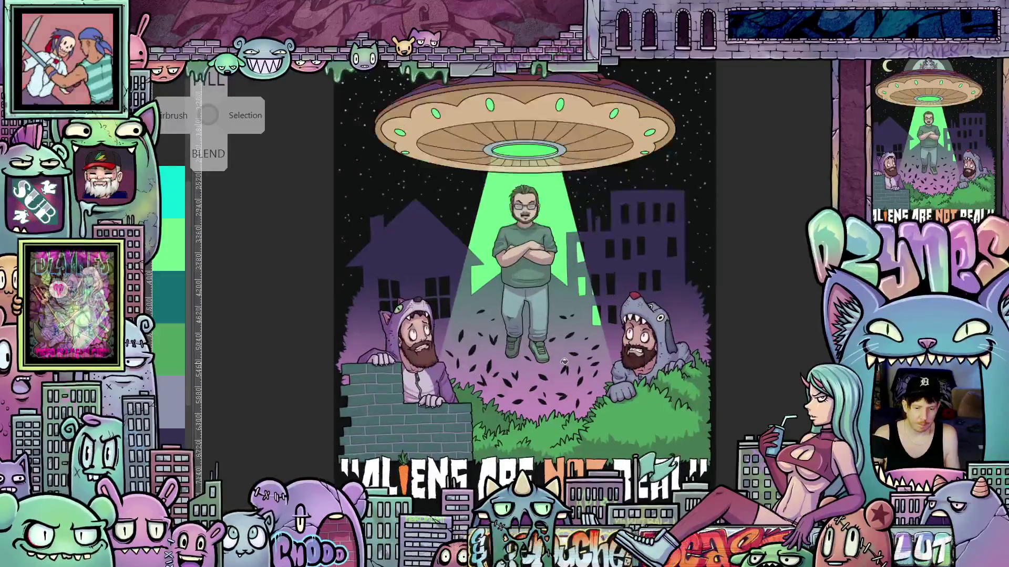
mouse_move(557, 365)
left_mouse_down()
mouse_move(607, 373)
mouse_move(602, 351)
left_mouse_up()
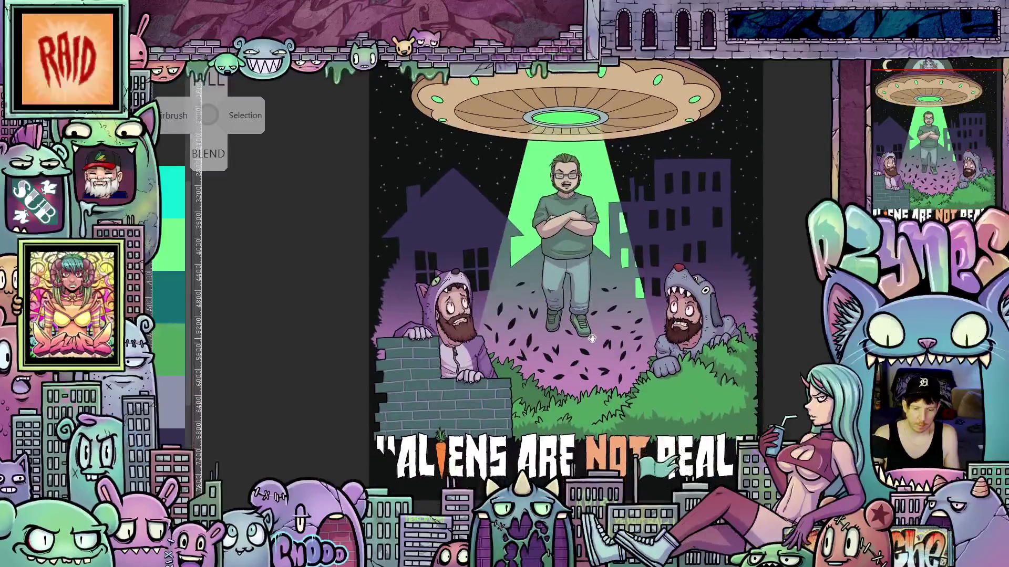
scroll(637, 356, "up", 2)
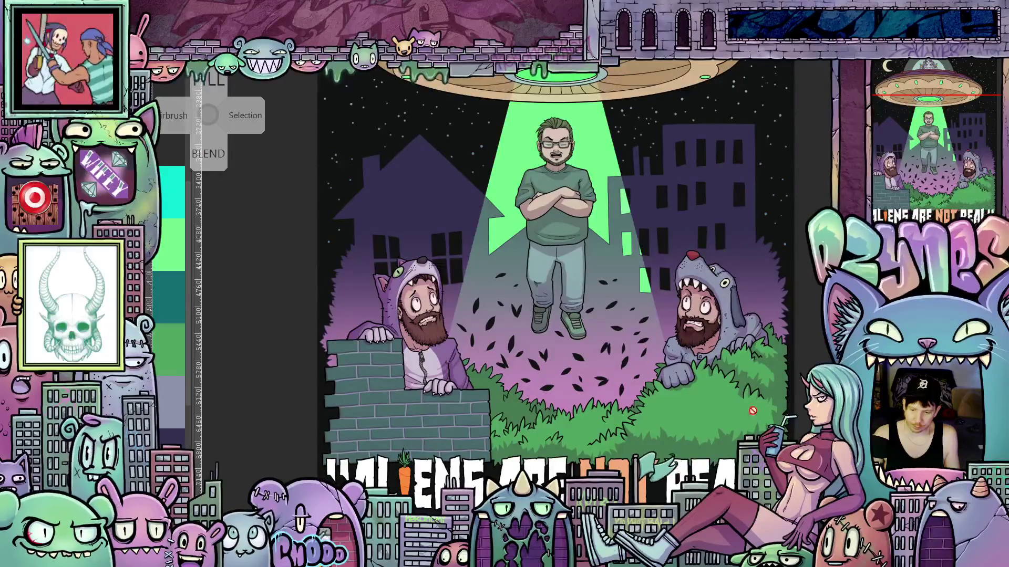
scroll(717, 408, "up", 3)
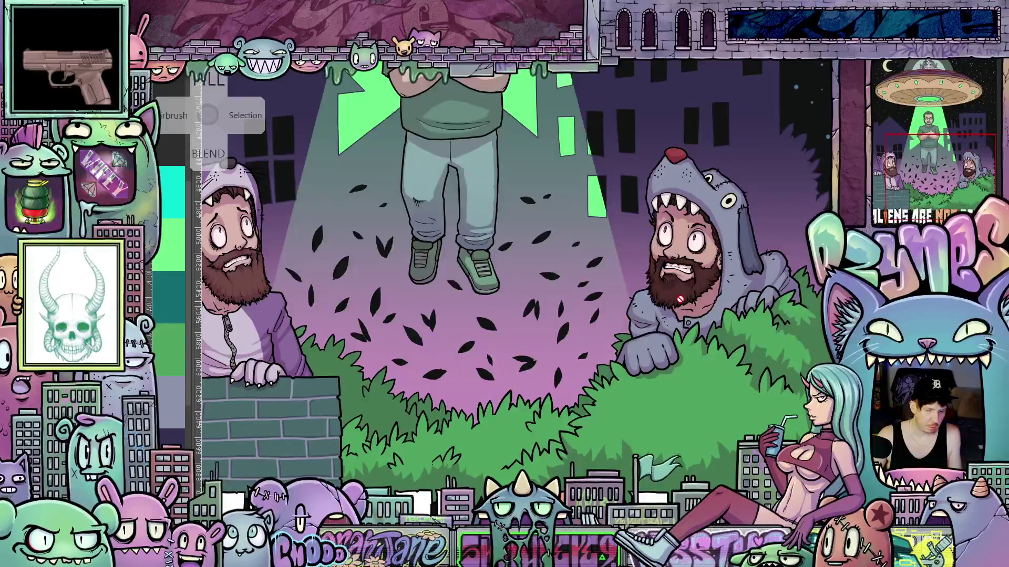
scroll(675, 319, "up", 2)
Tilt the canvas counterclockwise and pan around the floating man to view him at an angle.
key("ctrl+[")
key("ctrl+[")
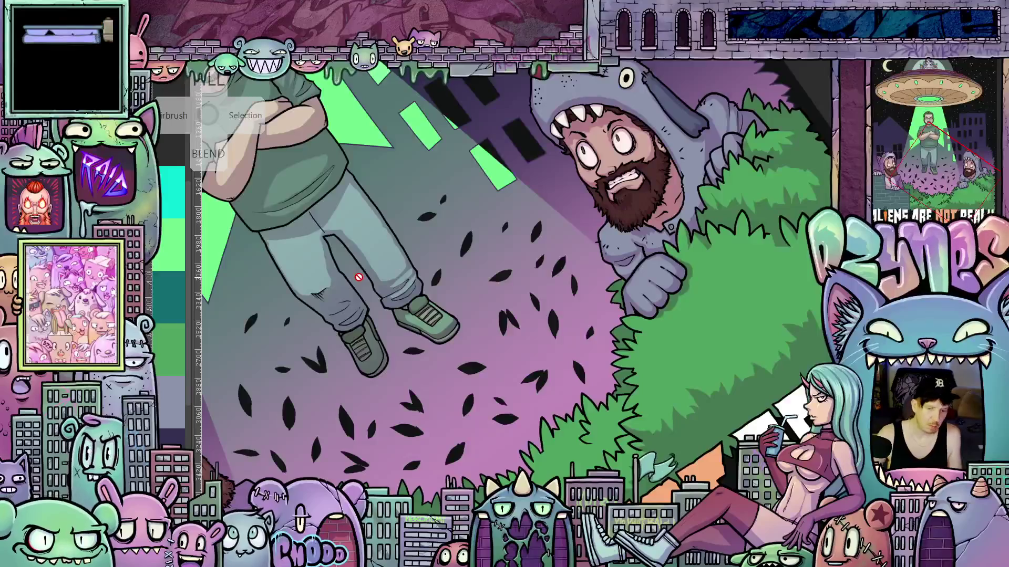
left_click_drag(598, 336, 604, 351)
scroll(604, 351, "up", 5)
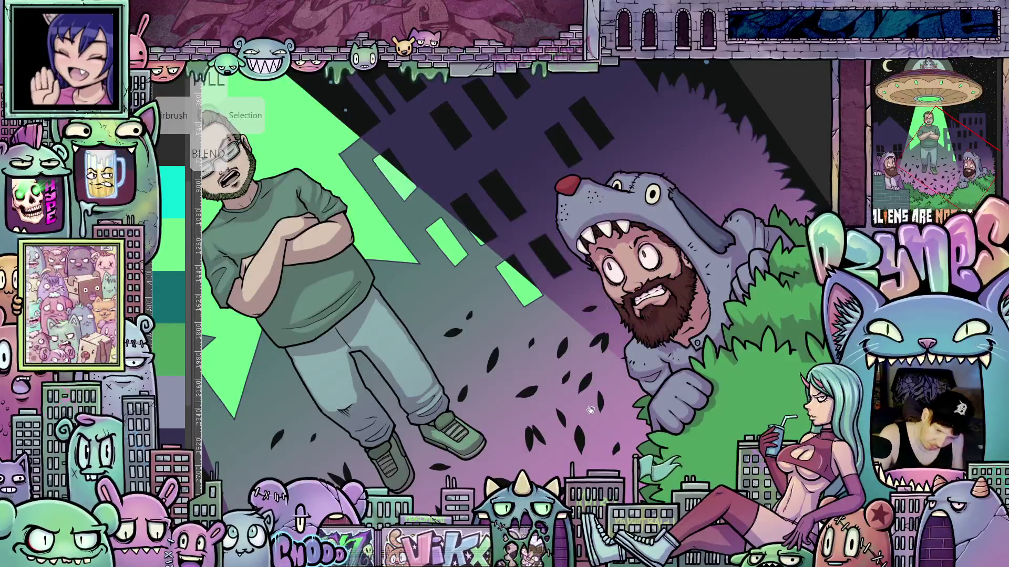
left_click_drag(651, 465, 665, 420)
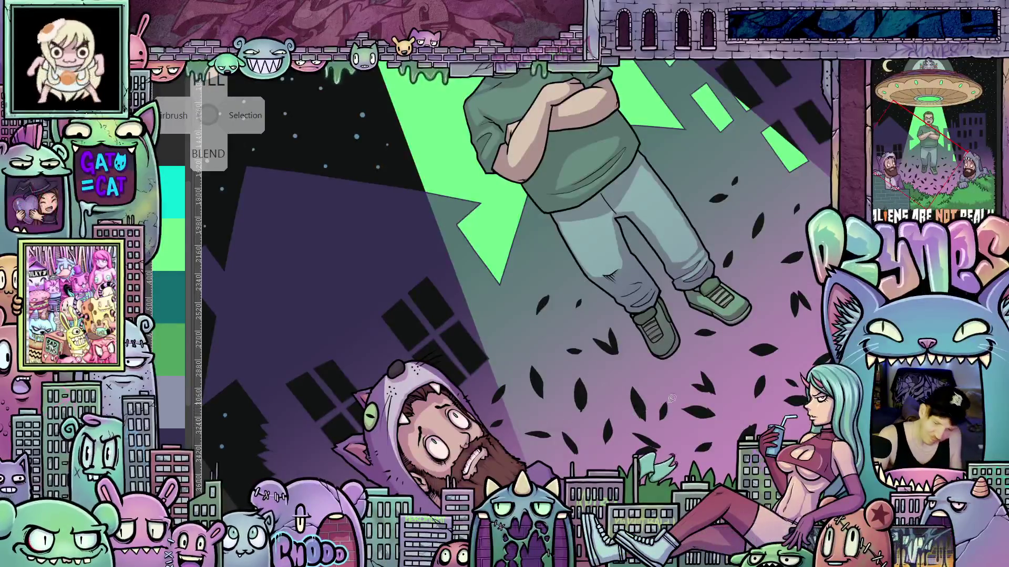
Reset the canvas rotation to upright and zoom out to the full UFO scene.
key("5")
scroll(682, 467, "down", 5)
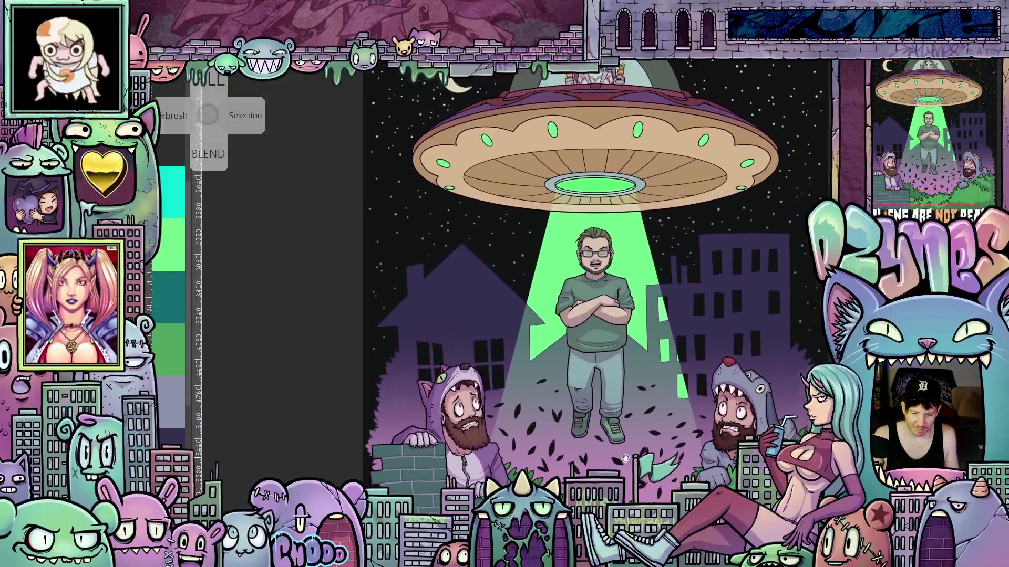
left_click_drag(625, 459, 575, 468)
scroll(576, 468, "up", 5)
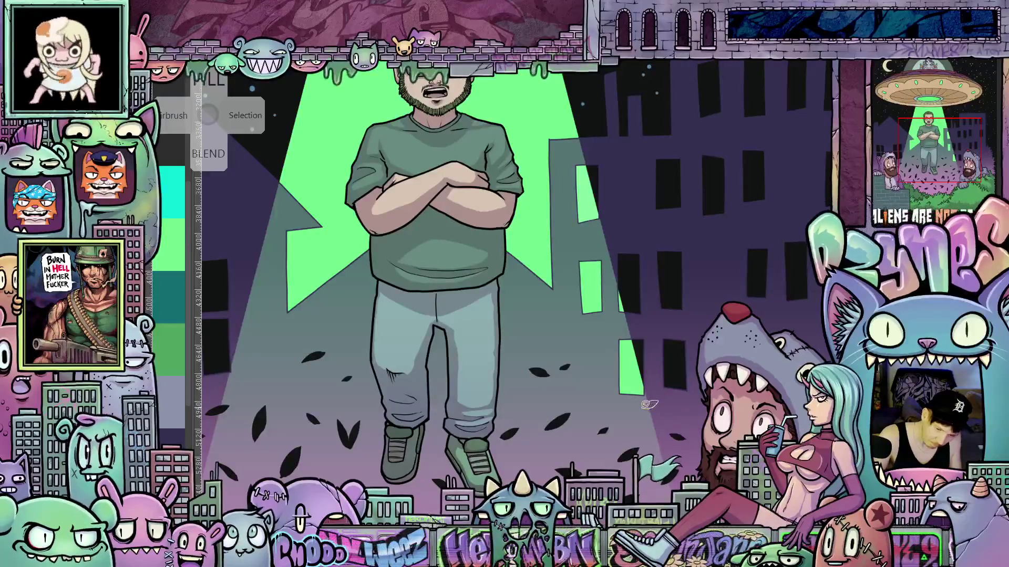
scroll(653, 416, "down", 1)
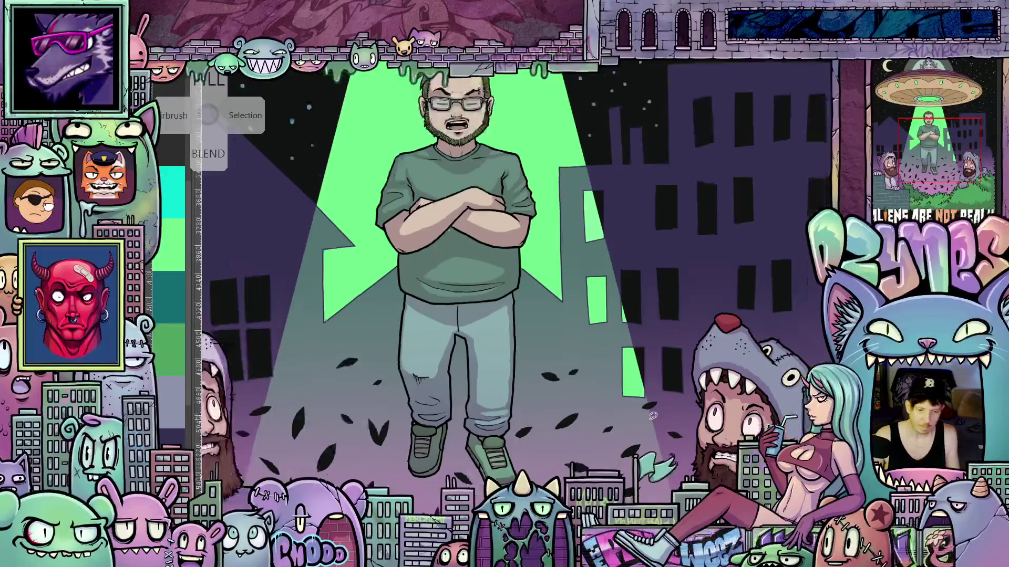
scroll(653, 417, "down", 3)
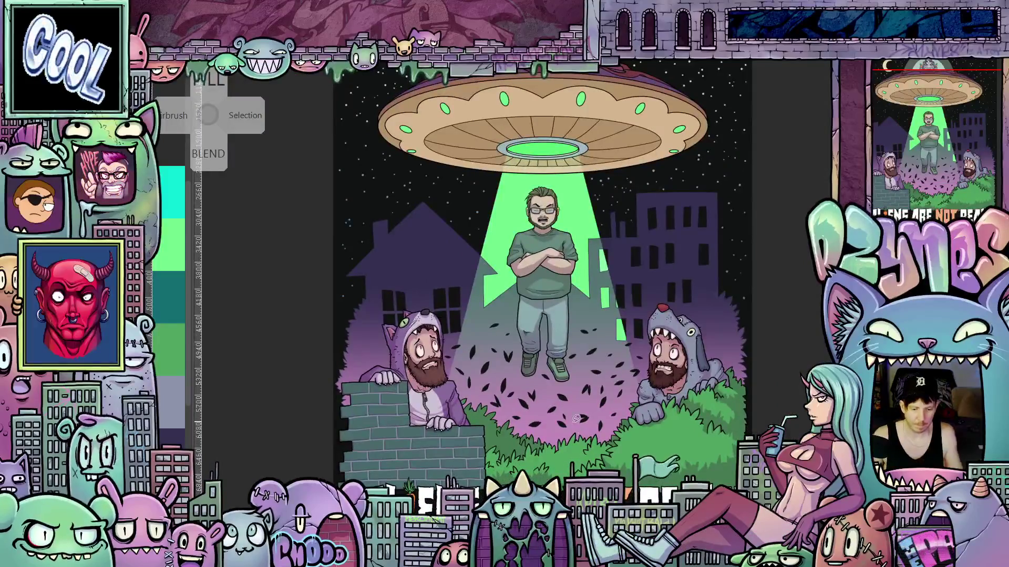
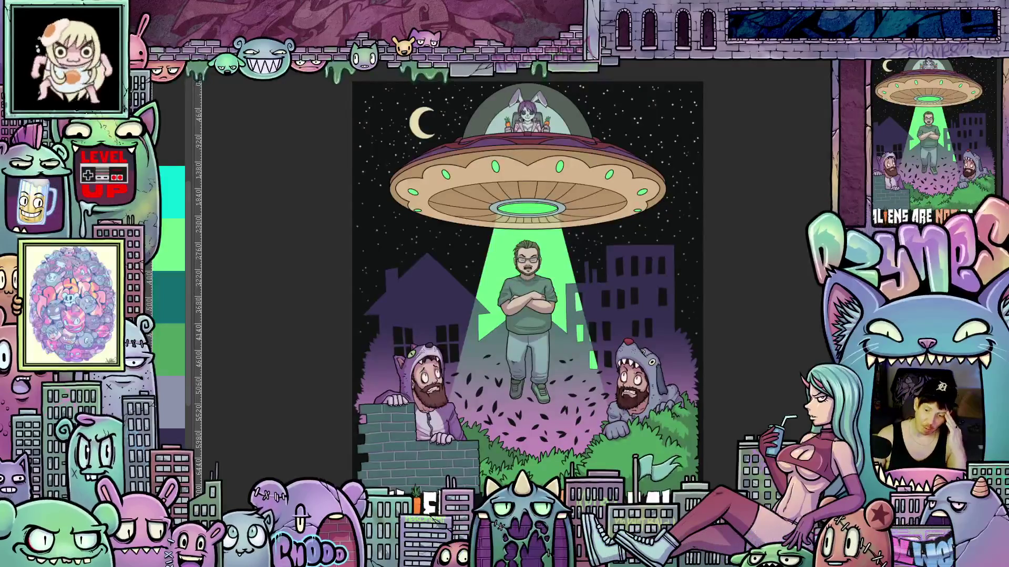
Scroll down to check the title, then back up to the bearded man in the green beam.
scroll(527, 294, "down", 2)
scroll(661, 345, "up", 1)
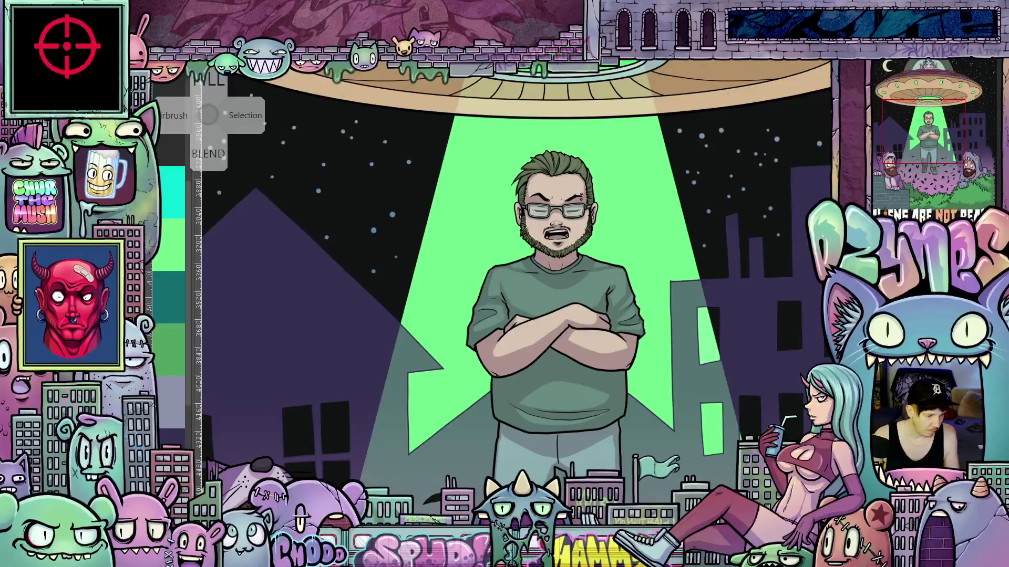
scroll(567, 207, "up", 3)
scroll(568, 206, "up", 3)
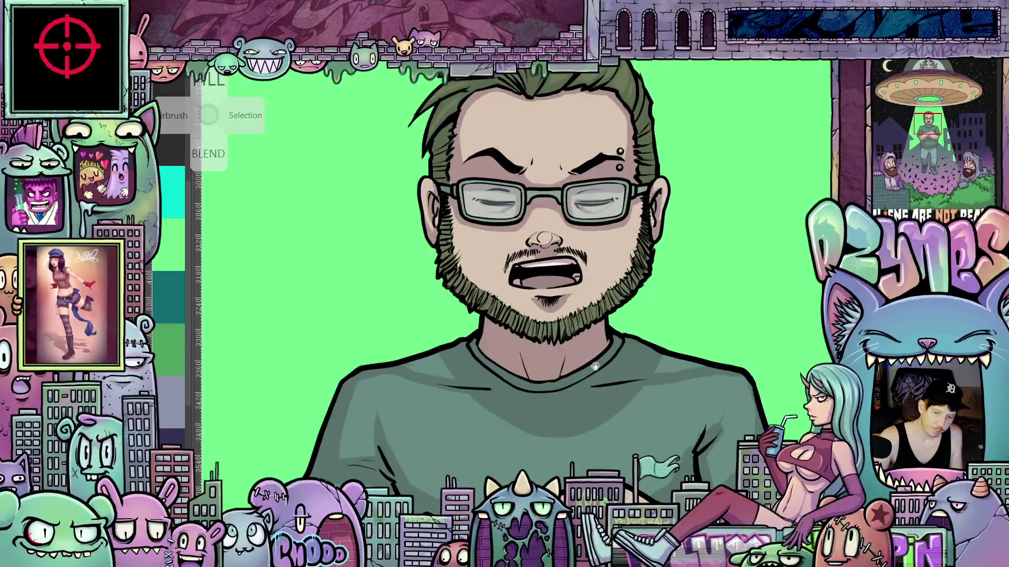
mouse_move(596, 366)
left_mouse_down()
mouse_move(616, 400)
mouse_move(661, 411)
left_mouse_up()
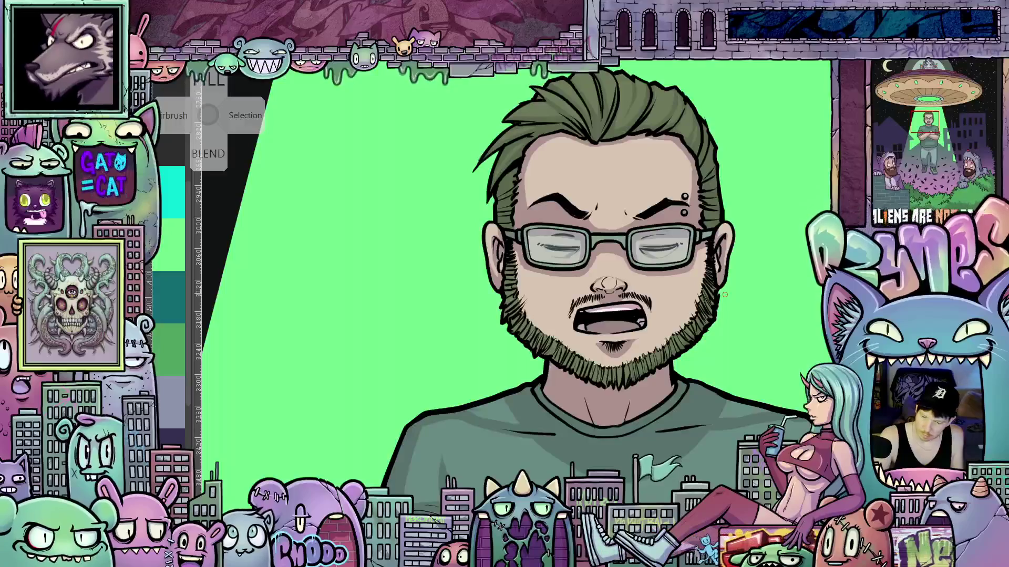
left_click_drag(727, 292, 644, 405)
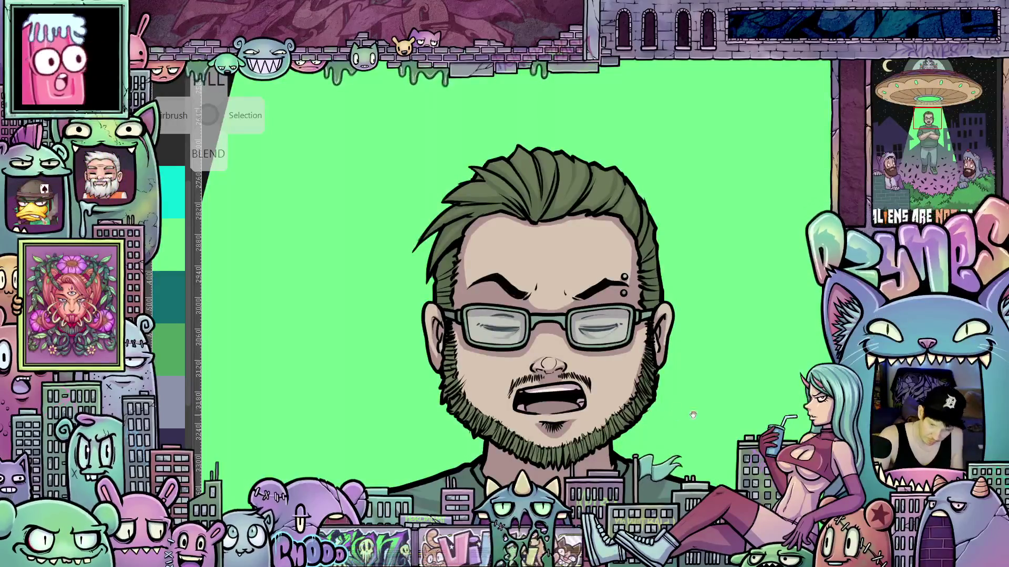
left_click_drag(693, 415, 711, 345)
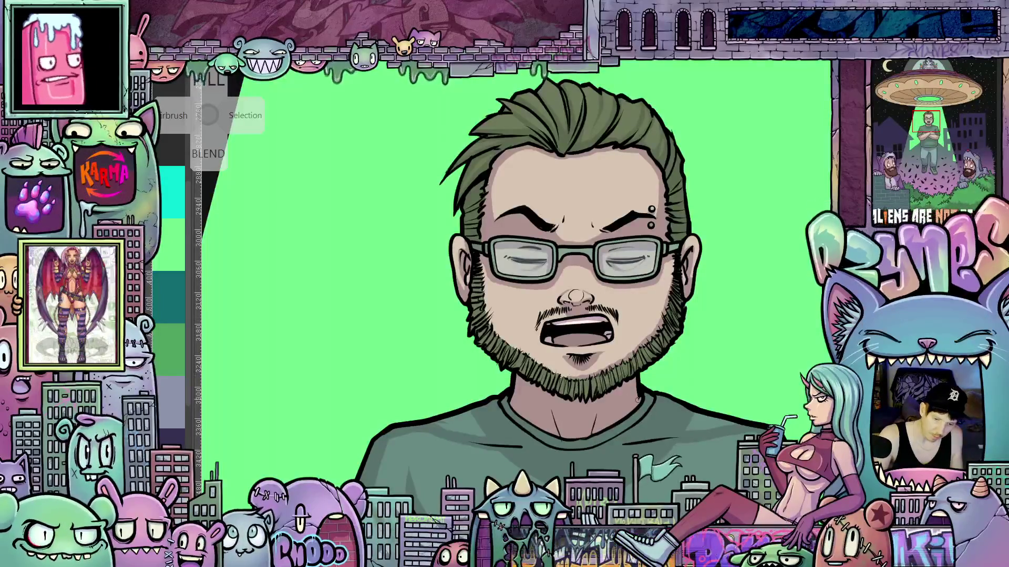
mouse_move(656, 421)
left_mouse_down()
mouse_move(683, 461)
mouse_move(510, 422)
left_mouse_up()
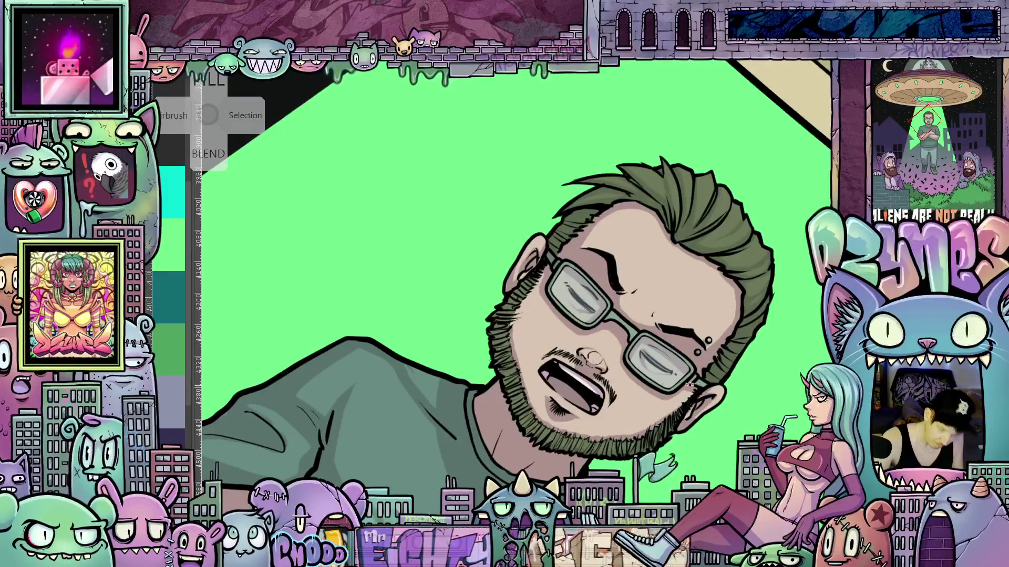
key("5")
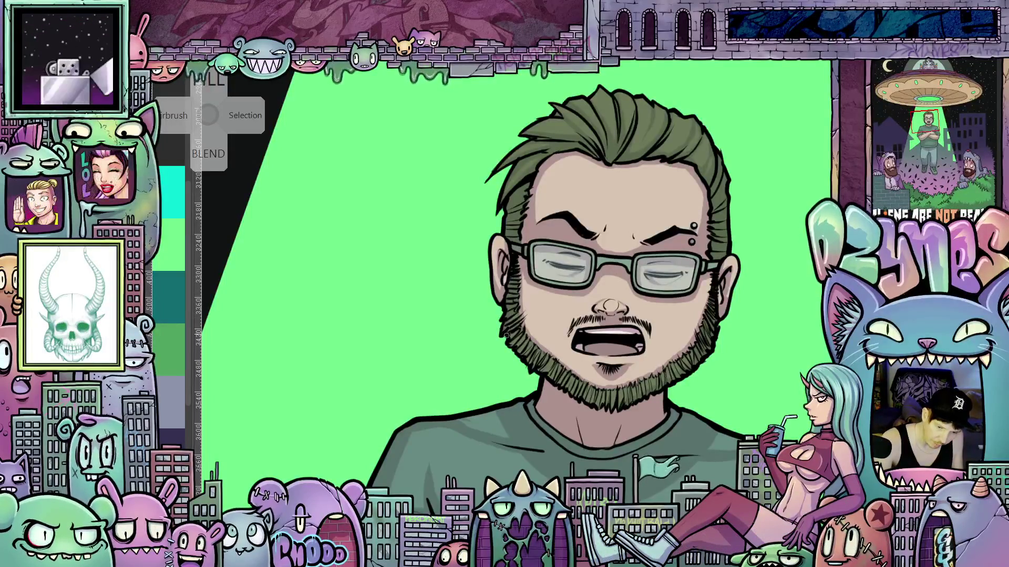
left_click_drag(644, 380, 534, 333)
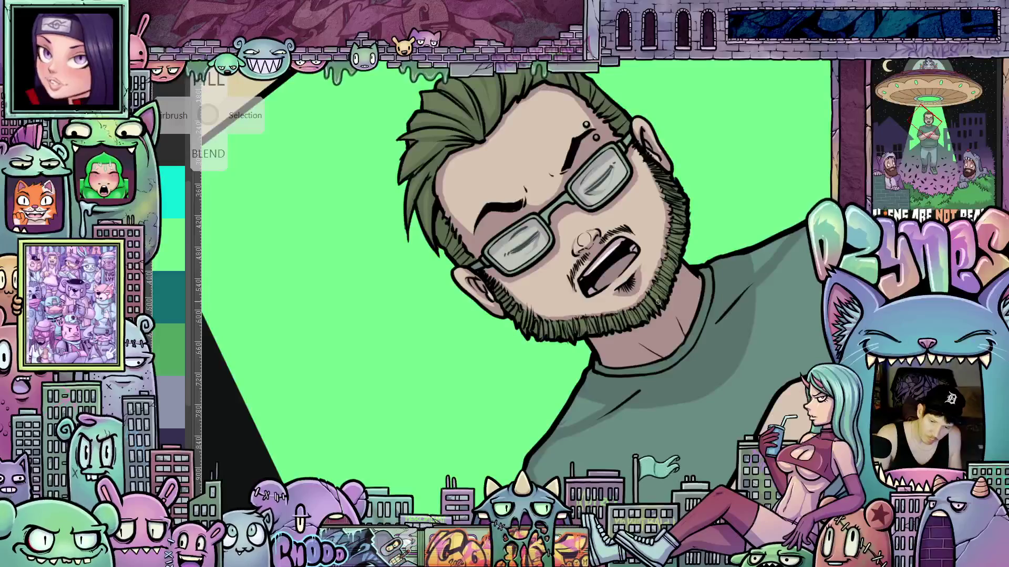
mouse_move(675, 289)
left_mouse_down()
mouse_move(672, 394)
mouse_move(653, 382)
left_mouse_up()
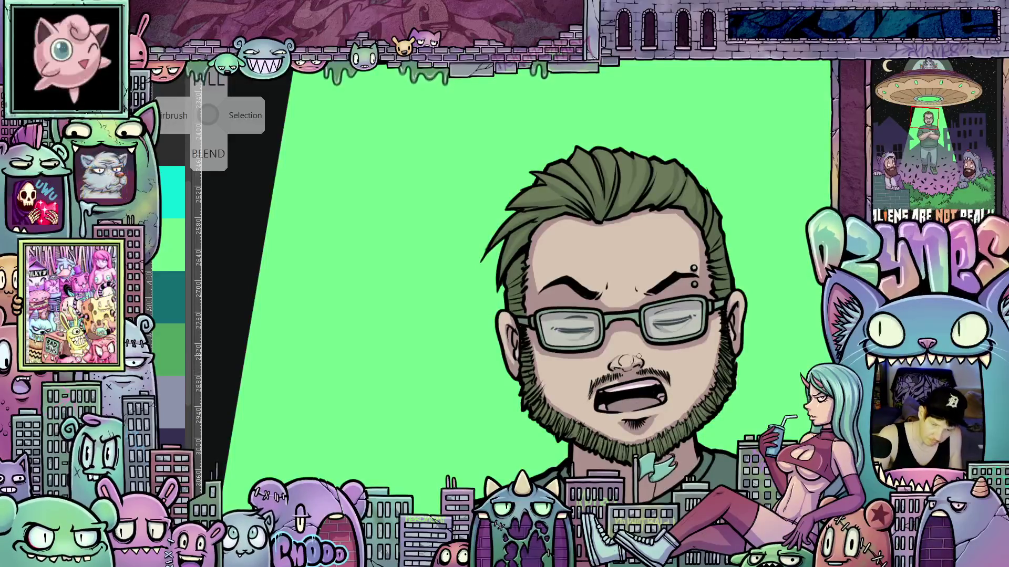
scroll(645, 348, "down", 3)
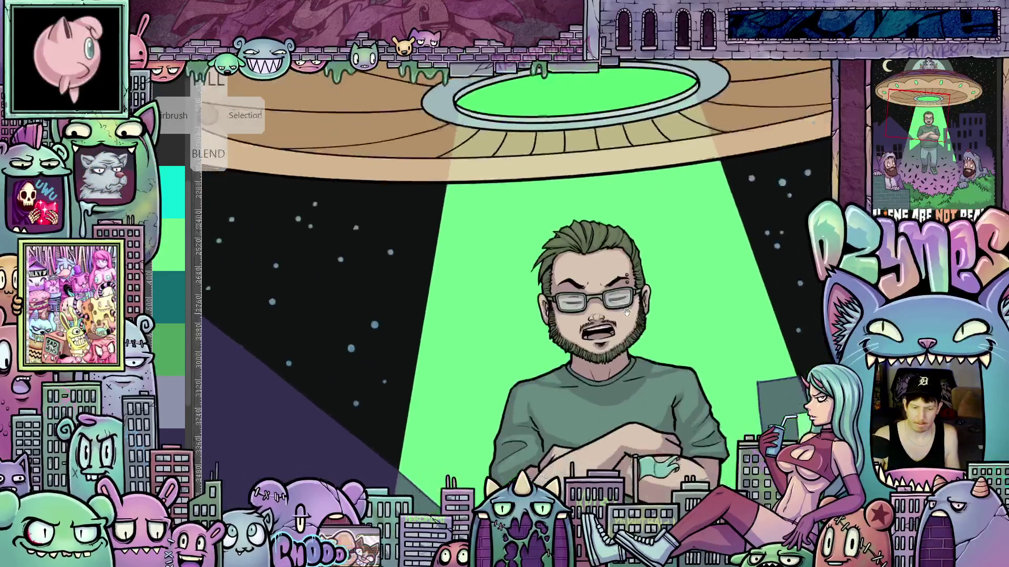
Zoom back and forth, then open and dismiss the Layer panel's new-layer menu.
scroll(630, 394, "up", 3)
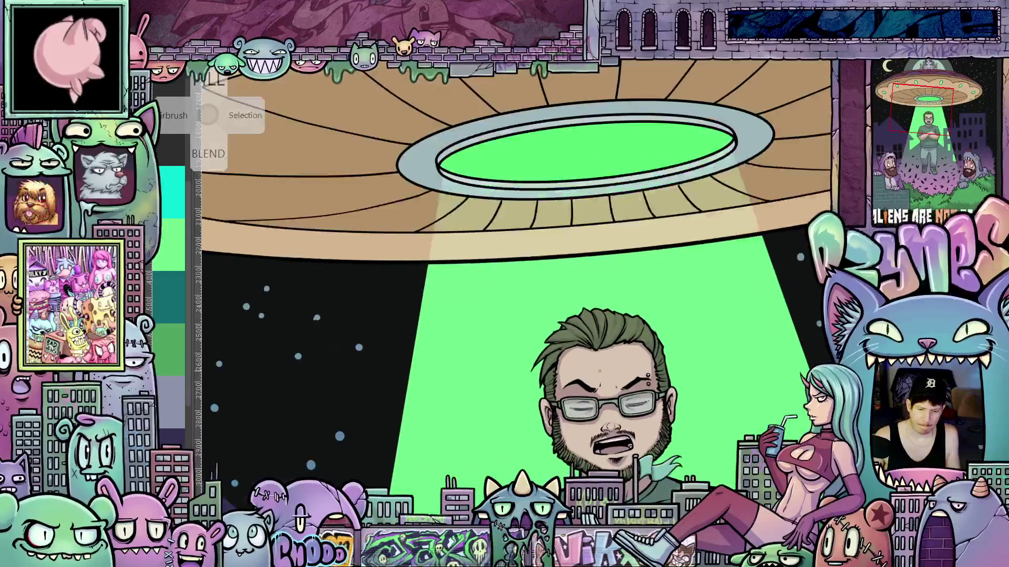
scroll(607, 360, "down", 3)
scroll(634, 332, "up", 1)
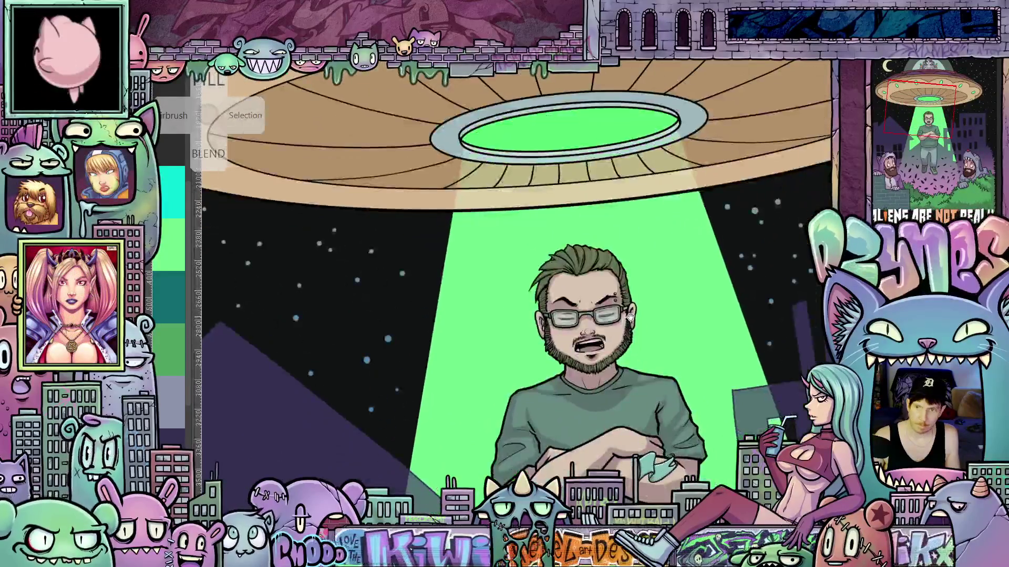
scroll(686, 359, "down", 2)
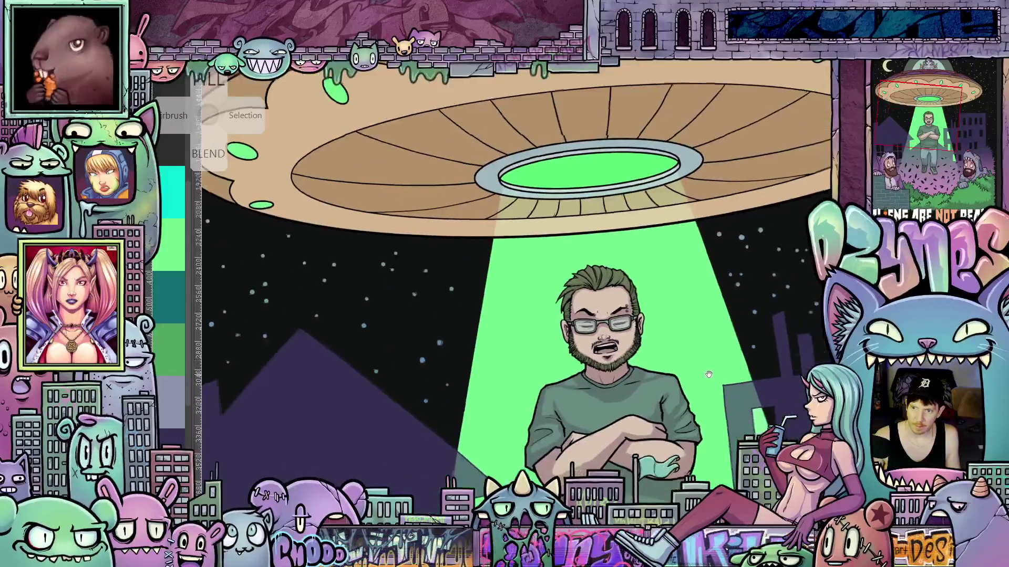
scroll(725, 359, "up", 1)
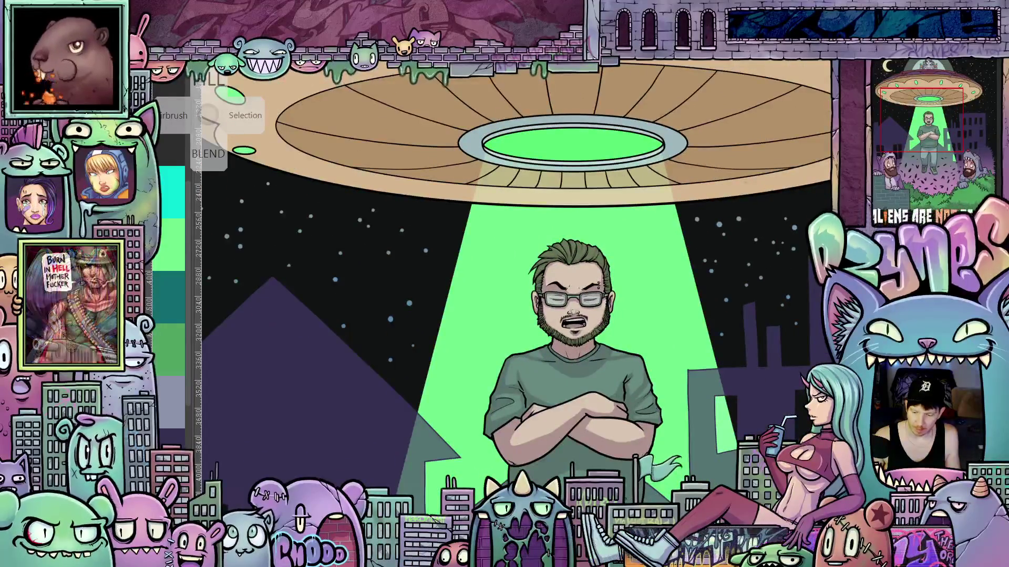
right_click(884, 153)
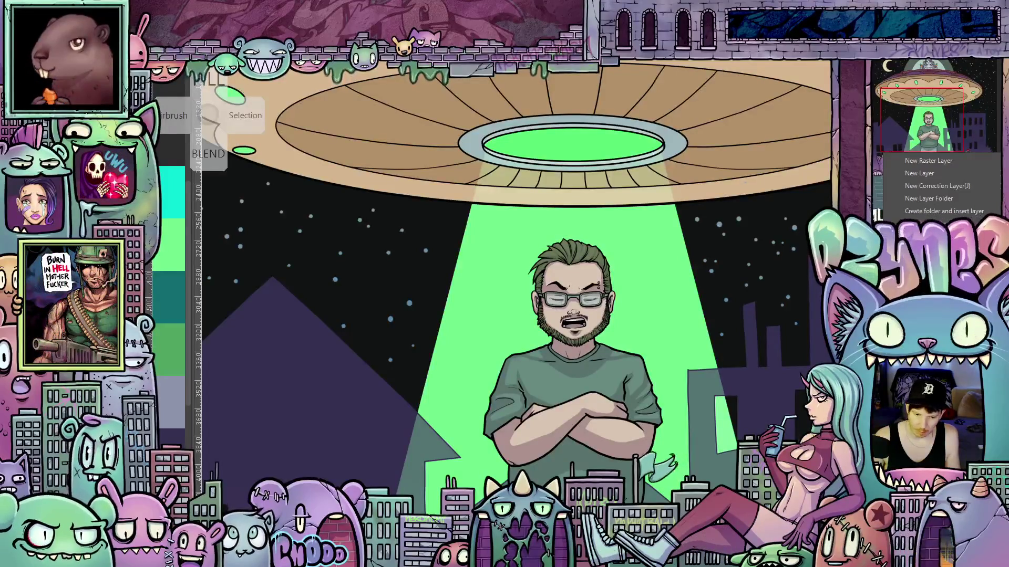
key("Escape")
Pan past the costumed figures and zoom into the bunny pilot in the UFO dome.
scroll(673, 392, "down", 2)
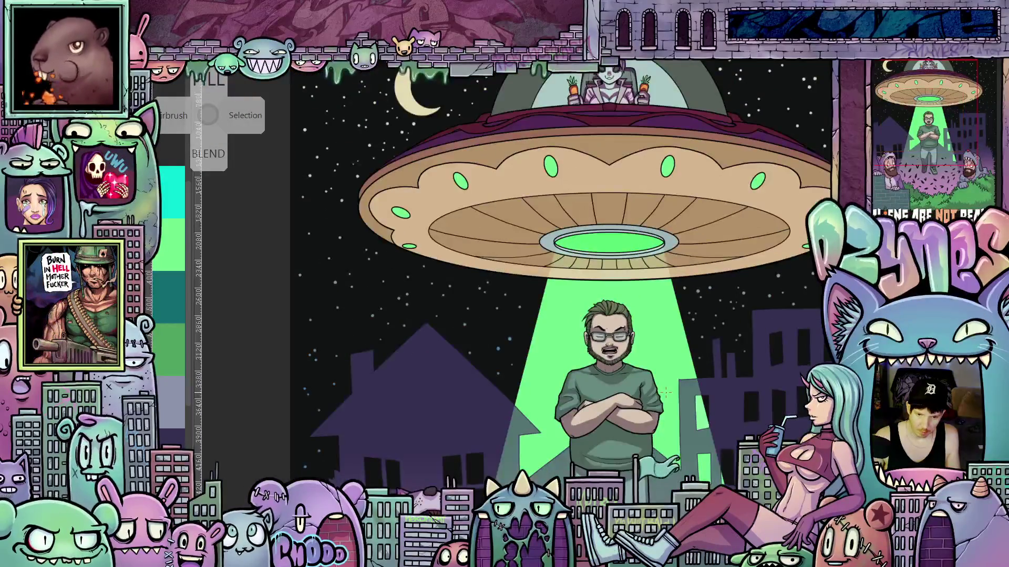
scroll(673, 392, "up", 1)
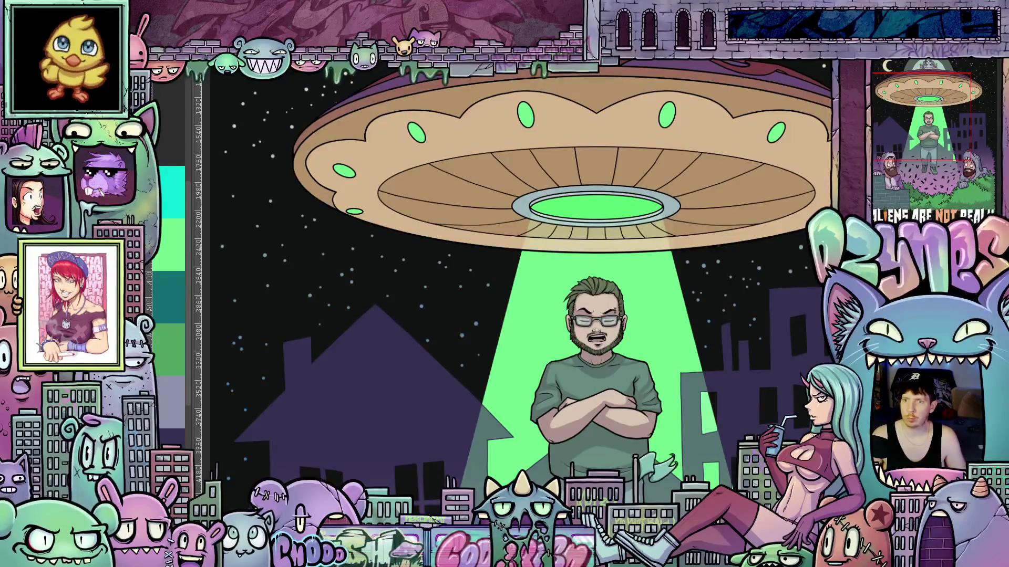
scroll(736, 261, "down", 2)
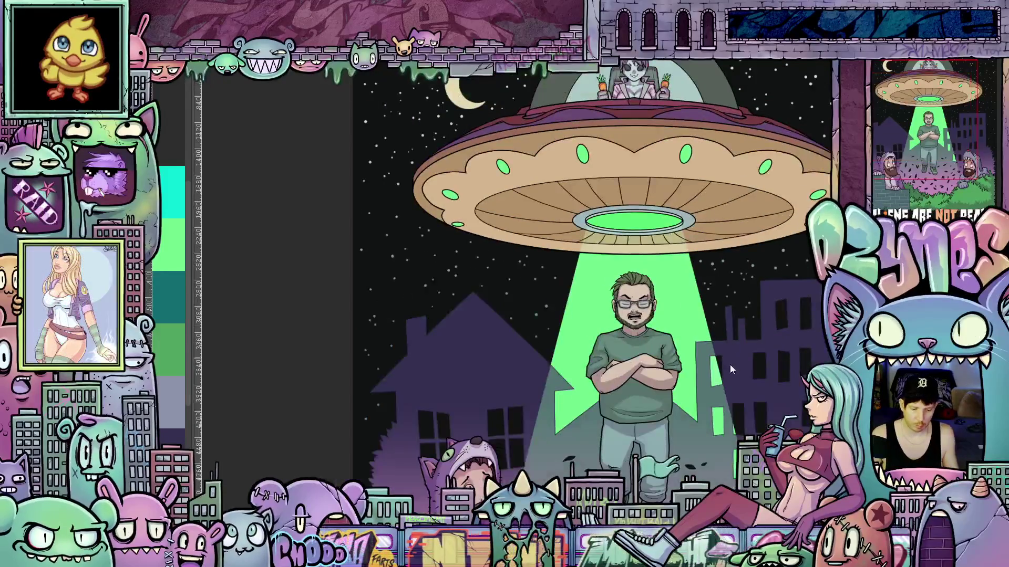
mouse_move(749, 402)
left_mouse_down()
mouse_move(689, 244)
mouse_move(692, 179)
mouse_move(666, 272)
mouse_move(661, 395)
left_mouse_up()
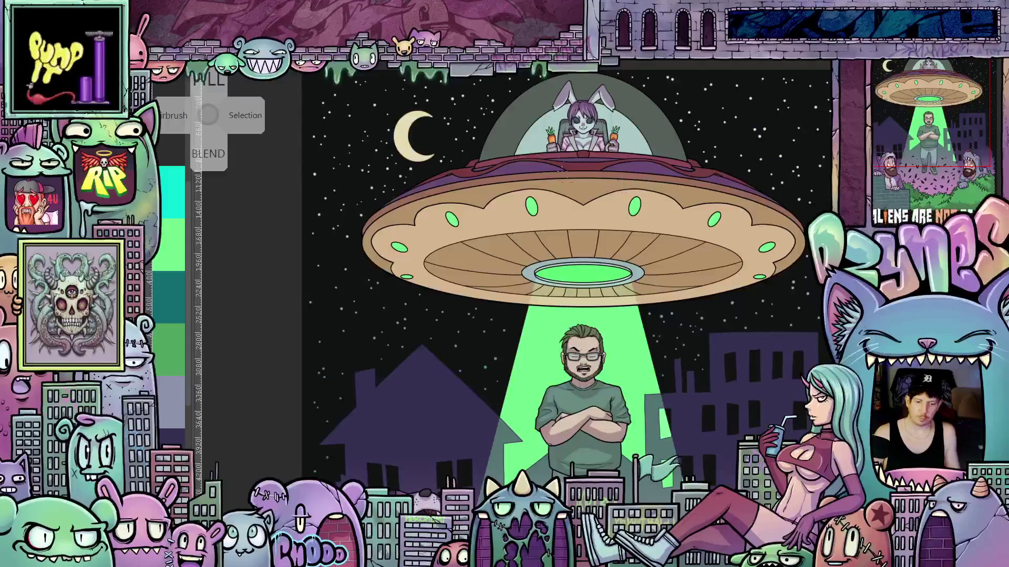
scroll(660, 362, "up", 5)
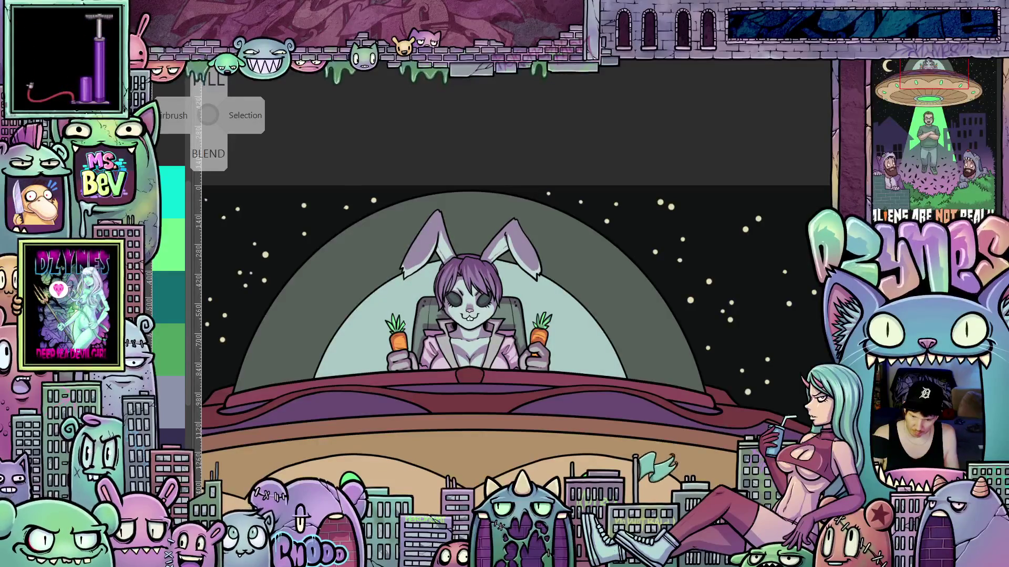
key("ctrl+minus")
key("ctrl+minus")
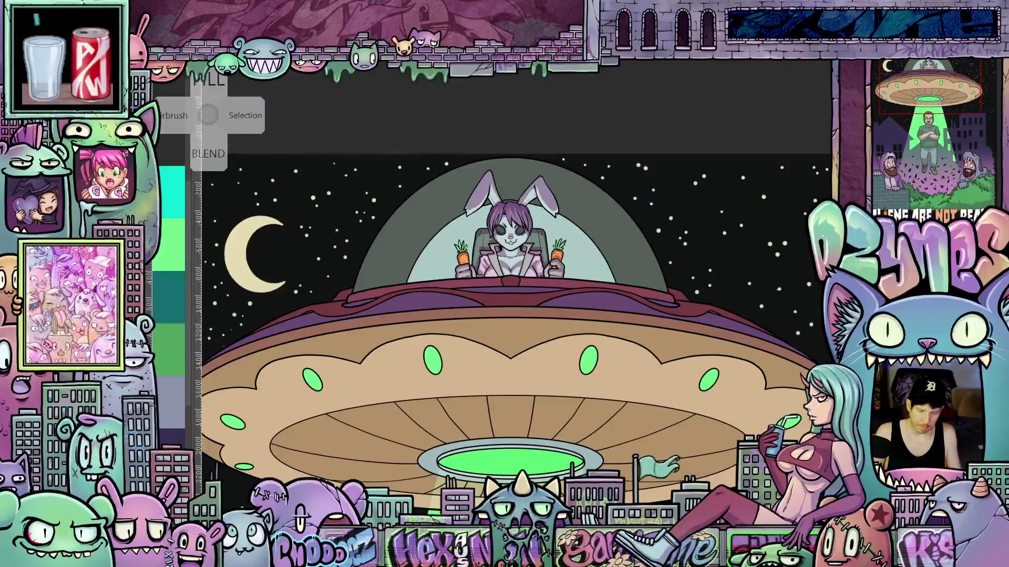
scroll(817, 428, "up", 1)
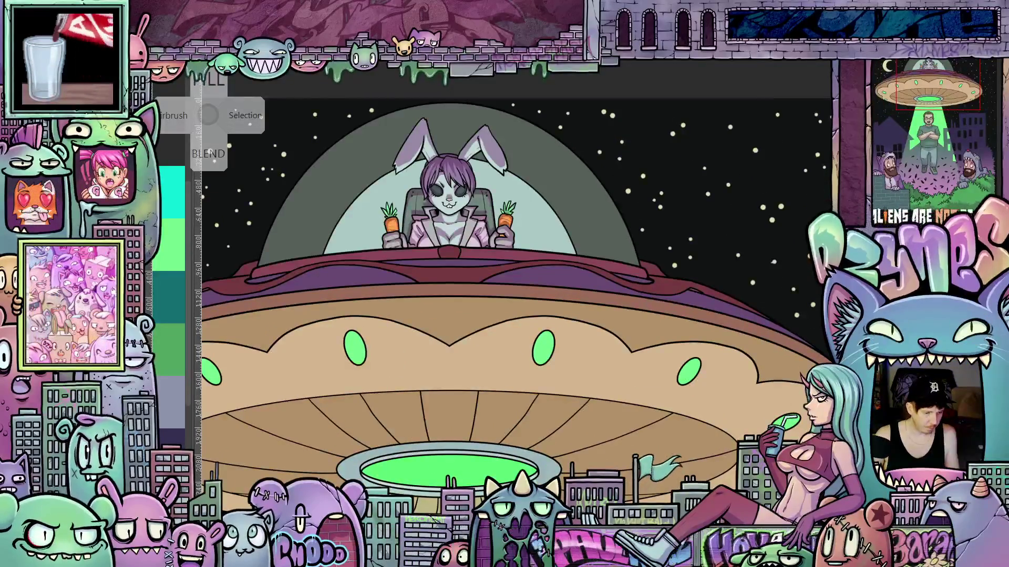
scroll(580, 301, "up", 2)
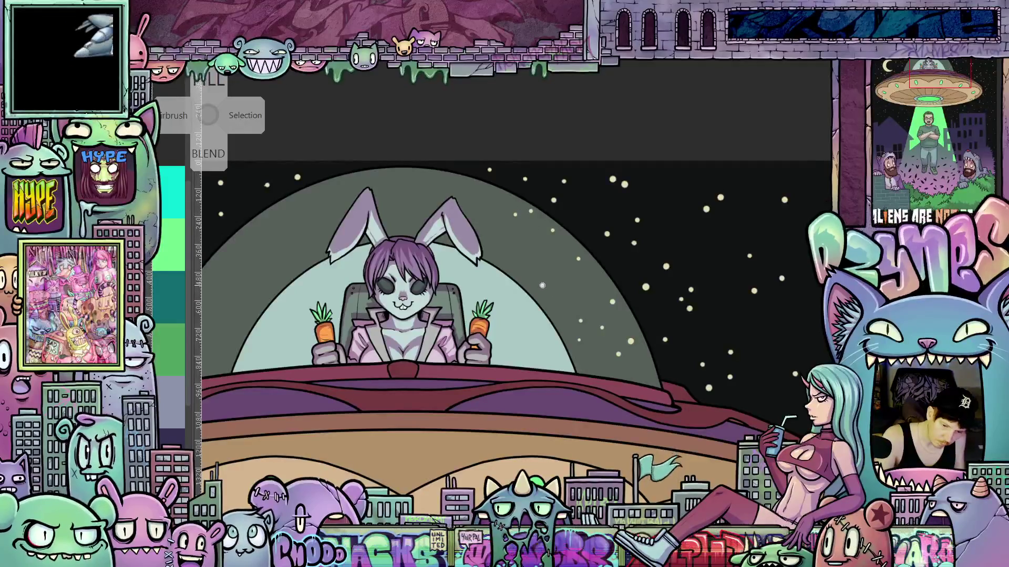
mouse_move(647, 386)
left_mouse_down()
mouse_move(681, 390)
mouse_move(686, 419)
mouse_move(716, 451)
mouse_move(721, 503)
left_mouse_up()
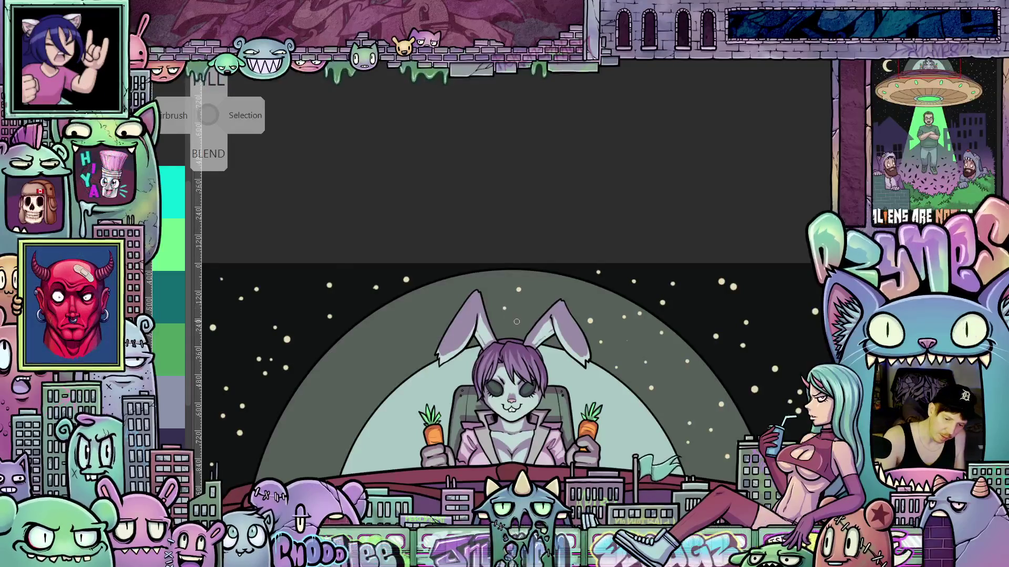
left_click_drag(410, 312, 511, 326)
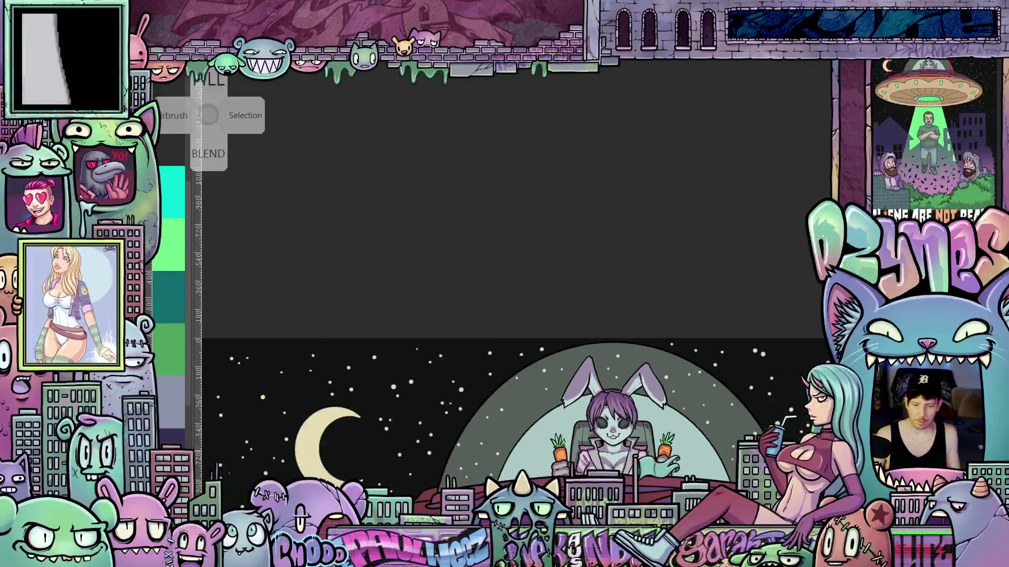
scroll(438, 466, "down", 2)
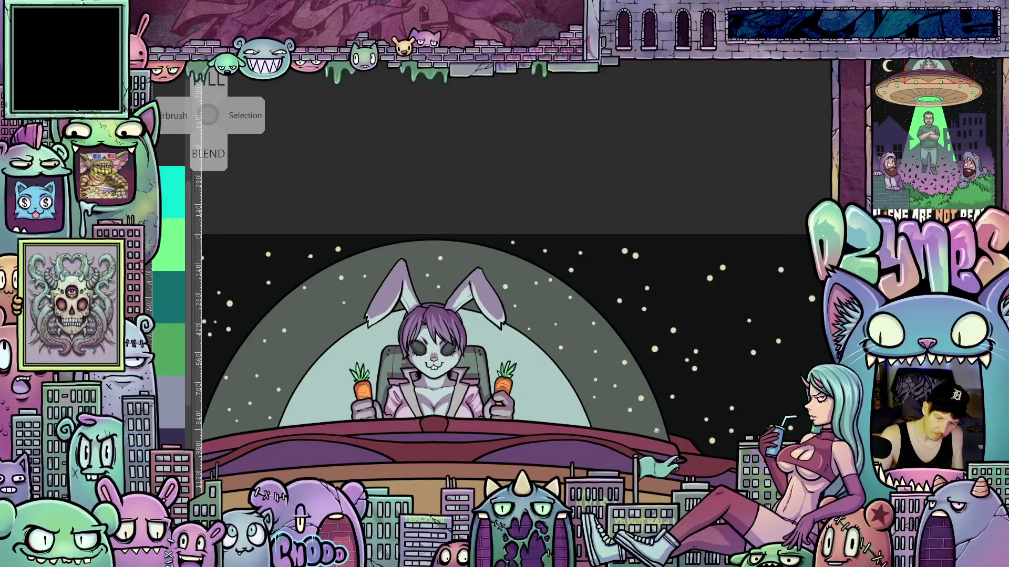
scroll(663, 376, "down", 5)
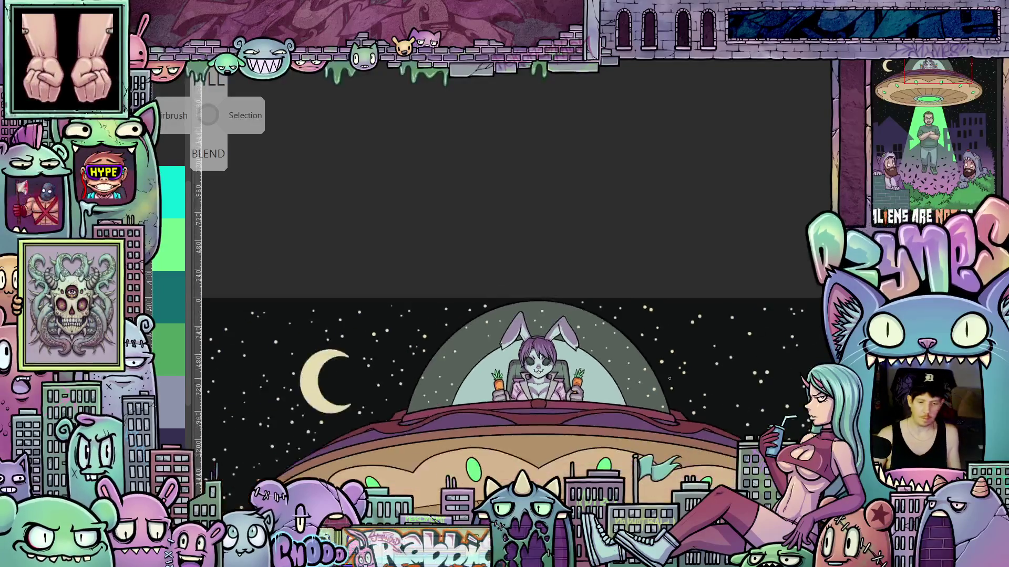
left_click_drag(662, 376, 674, 352)
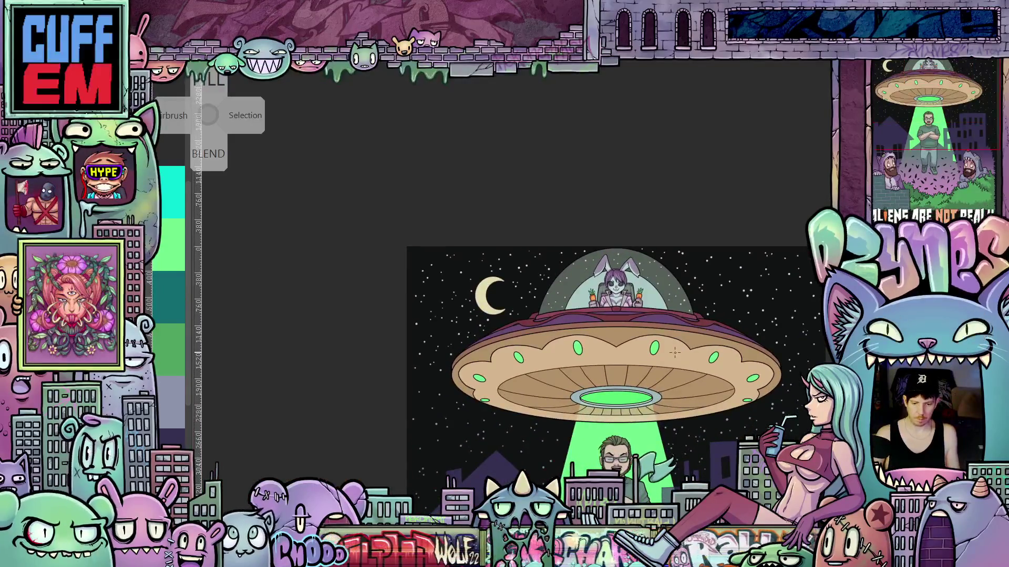
scroll(529, 319, "up", 5)
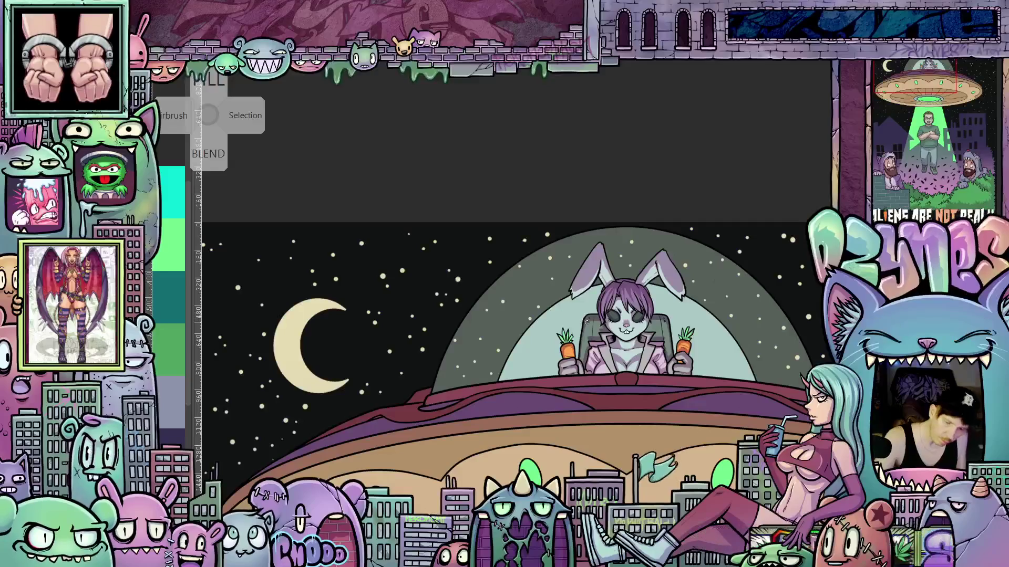
scroll(606, 326, "down", 1)
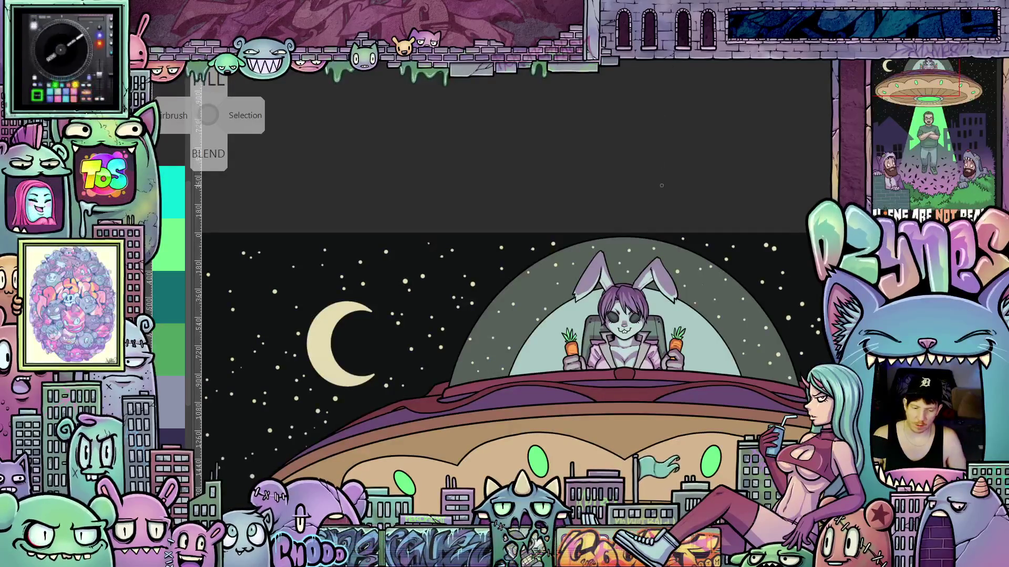
scroll(677, 224, "down", 3)
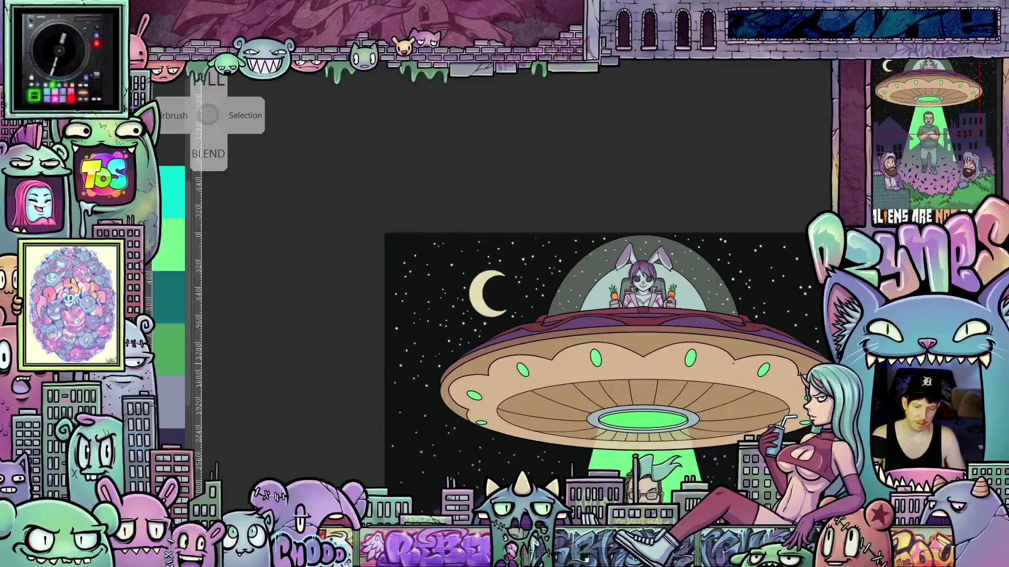
scroll(637, 330, "up", 3)
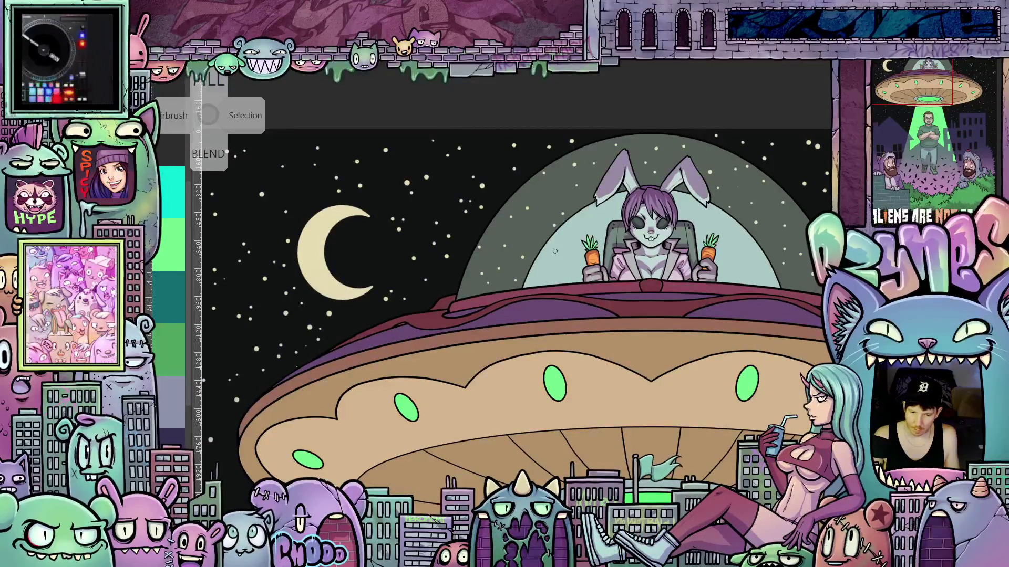
Tilt the view and draw a thin curved pen line along the dome's inner edge.
scroll(538, 252, "up", 2)
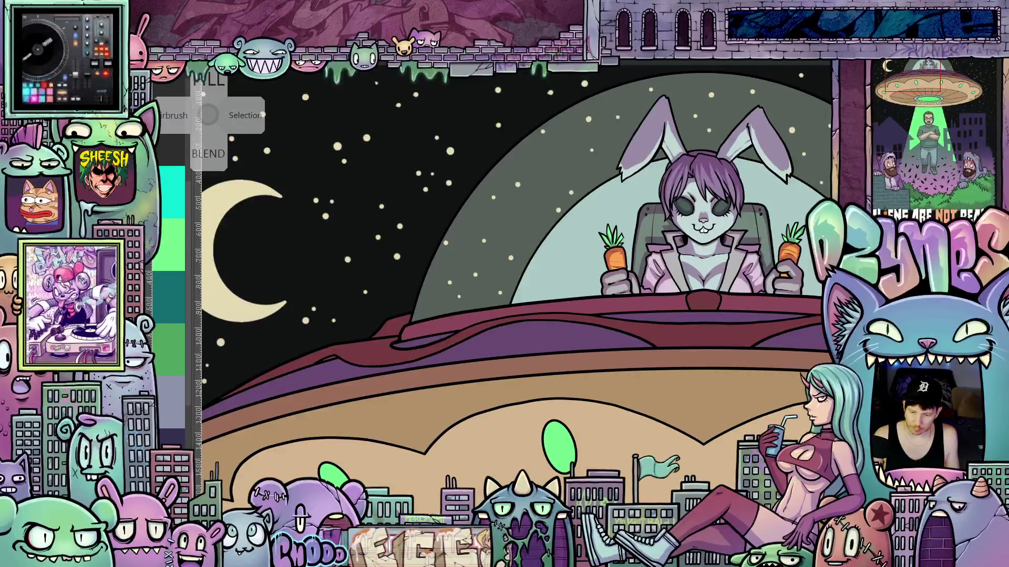
mouse_move(746, 368)
left_mouse_down()
mouse_move(752, 294)
mouse_move(730, 247)
left_mouse_up()
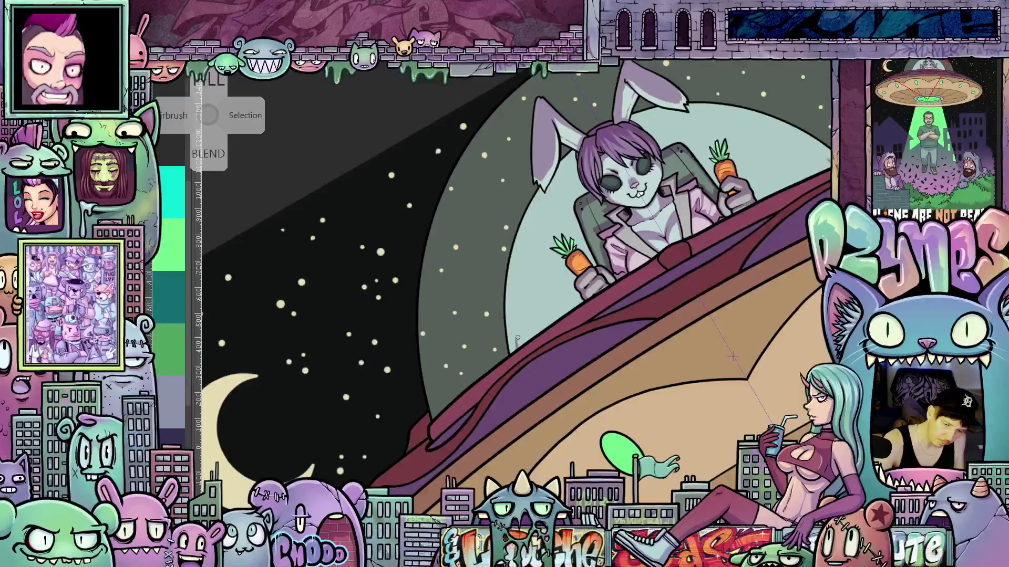
mouse_move(517, 346)
left_mouse_down()
mouse_move(519, 256)
mouse_move(550, 190)
mouse_move(581, 167)
left_mouse_up()
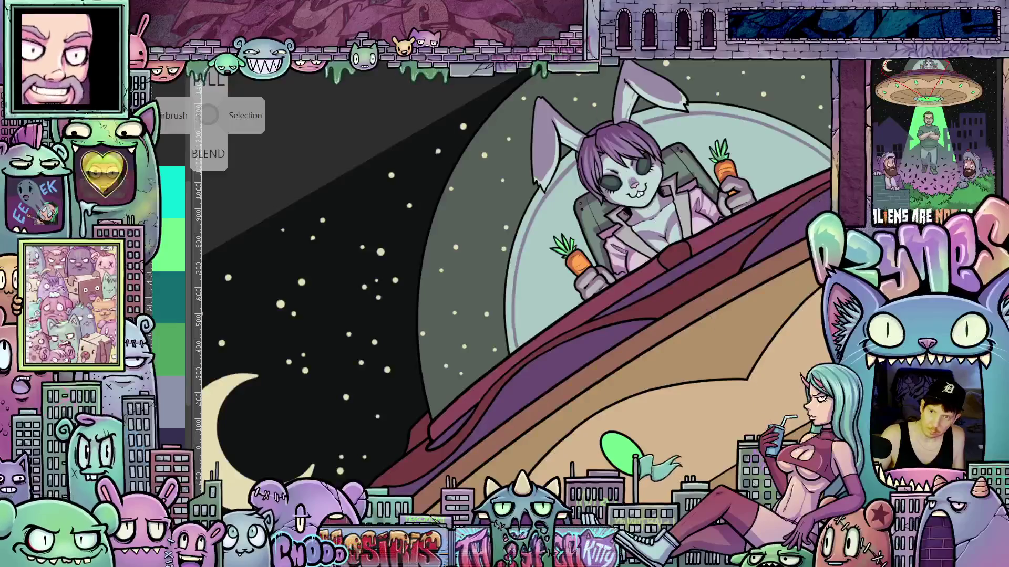
Zoom out, reset the canvas rotation upright, and bring the whole artwork into view.
mouse_move(733, 356)
left_mouse_down()
mouse_move(735, 428)
mouse_move(551, 317)
left_mouse_up()
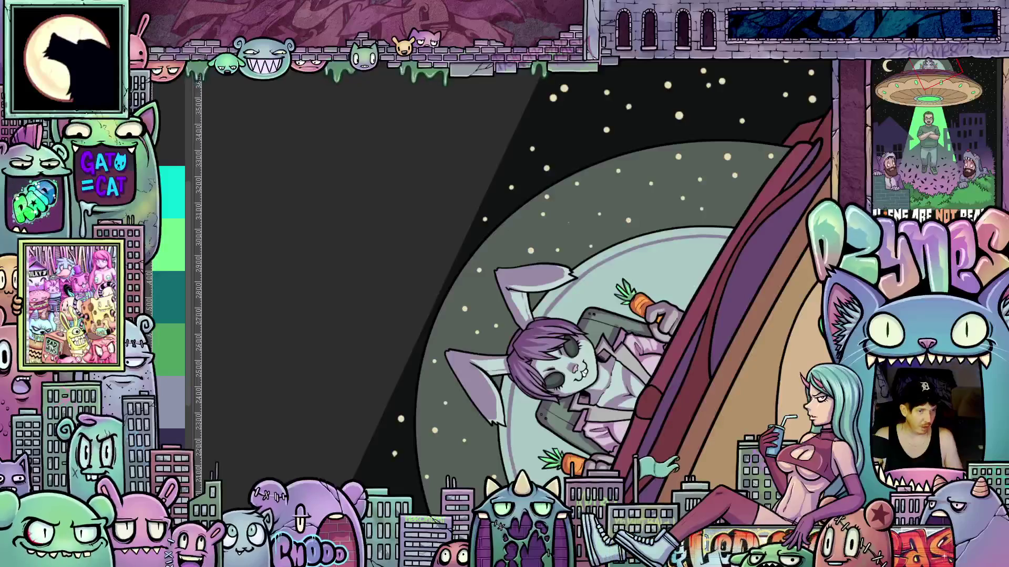
key("ctrl+minus")
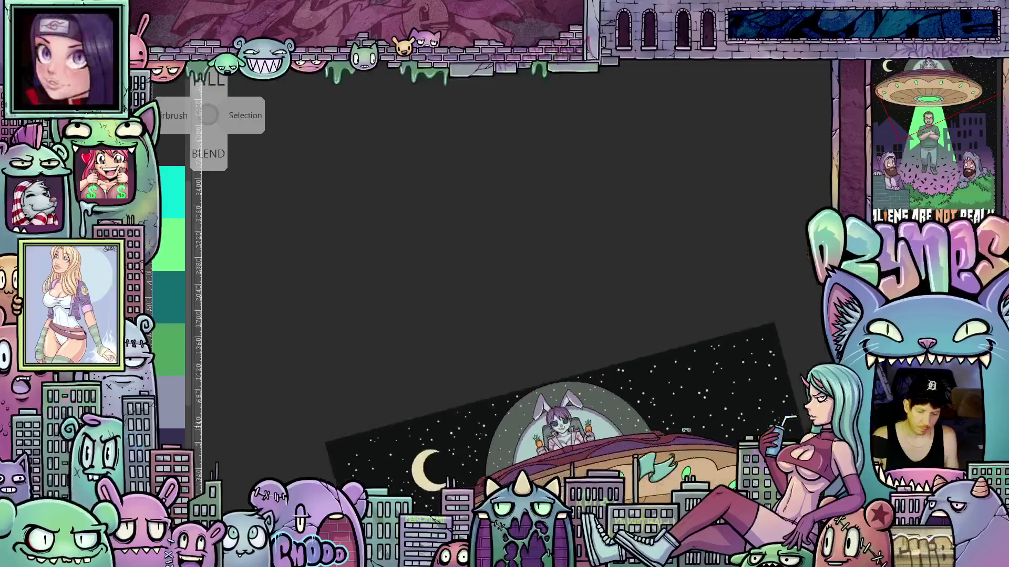
key("5")
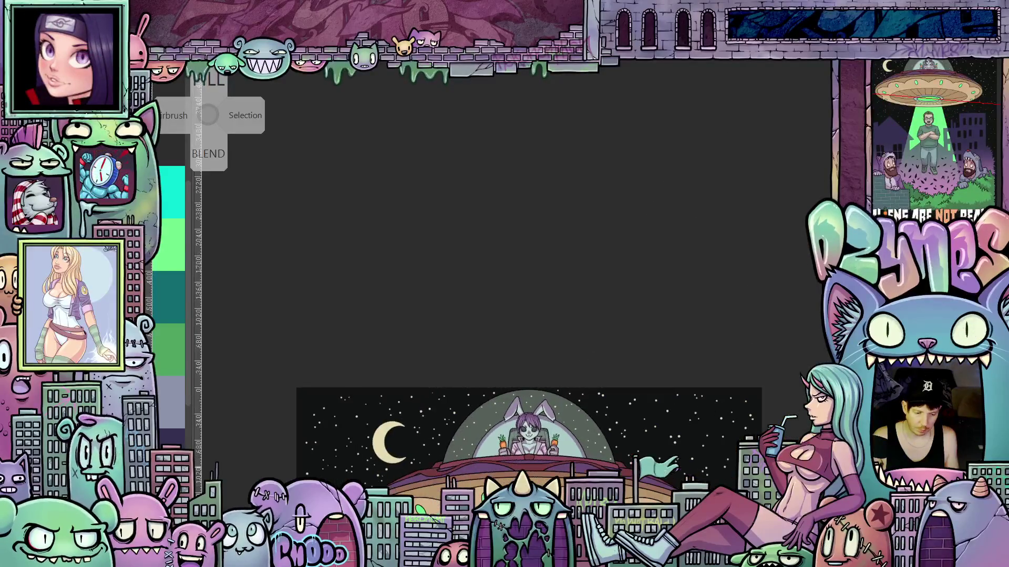
mouse_move(668, 450)
left_mouse_down()
mouse_move(758, 434)
mouse_move(801, 322)
mouse_move(825, 321)
left_mouse_up()
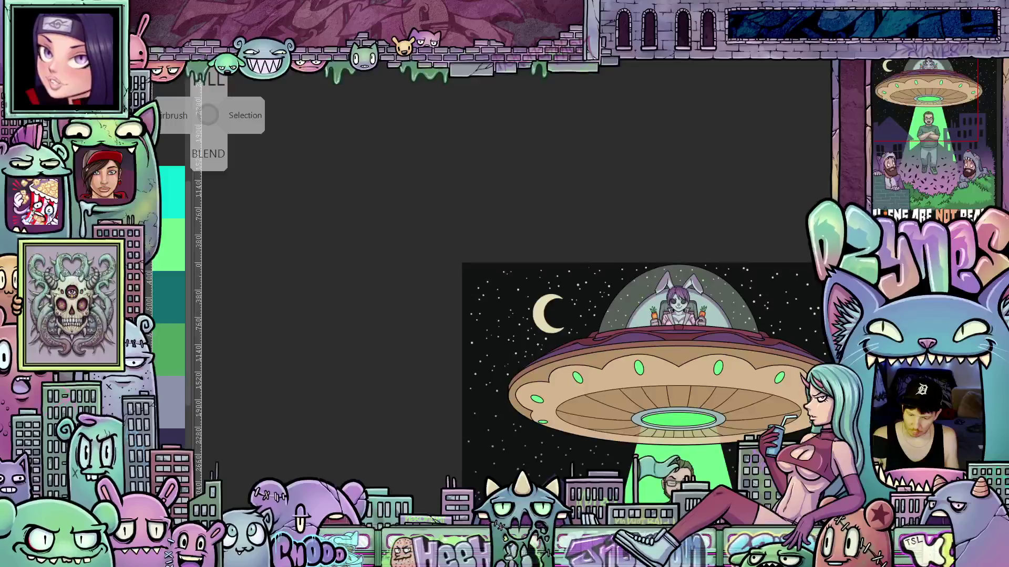
scroll(531, 337, "up", 1)
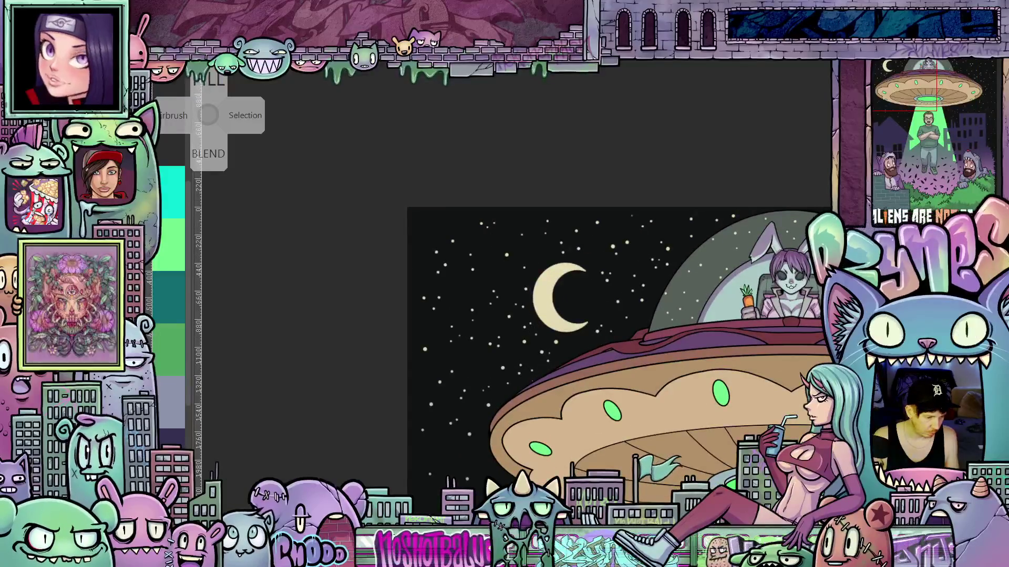
scroll(592, 226, "up", 1)
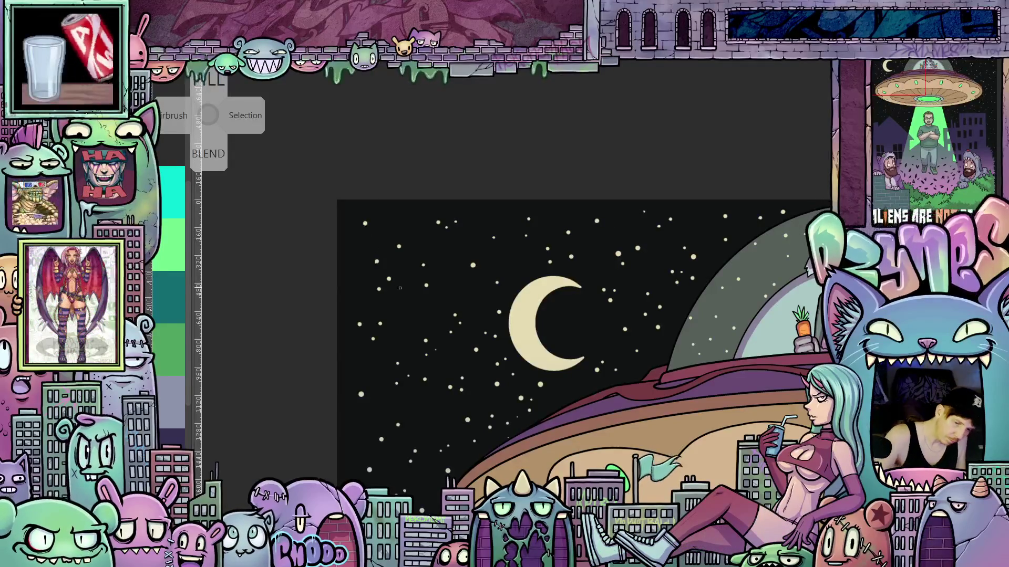
scroll(477, 267, "down", 4)
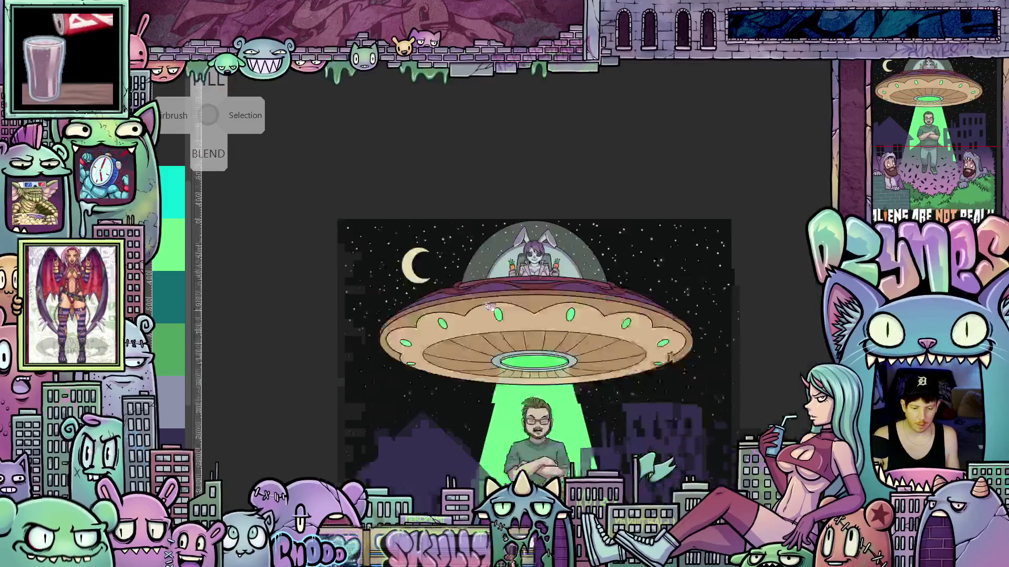
left_click_drag(477, 267, 522, 329)
scroll(600, 337, "down", 3)
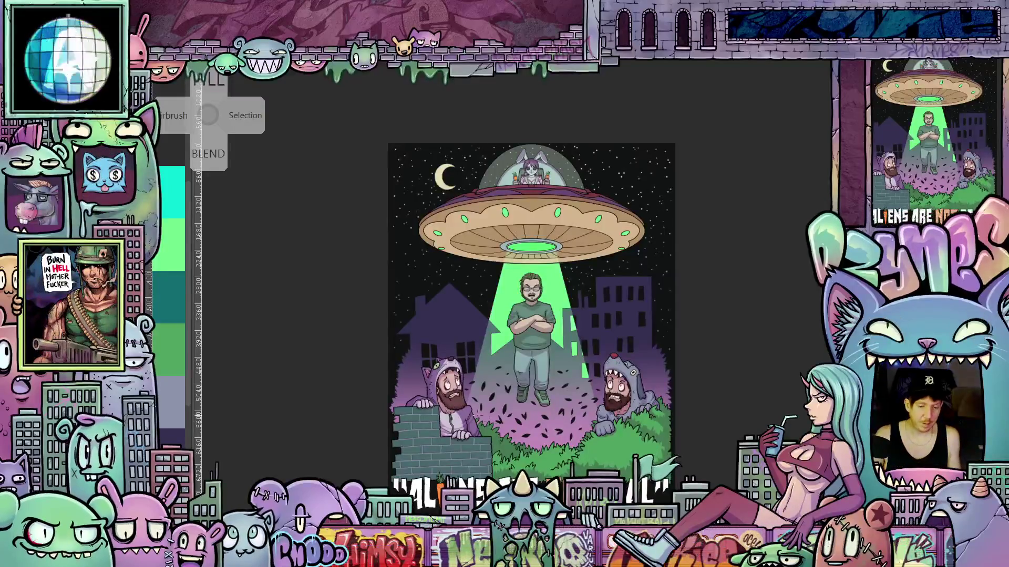
Draw three mirrored pairs of vertical pen lines down the dome, outer pair to innermost.
scroll(585, 210, "up", 5)
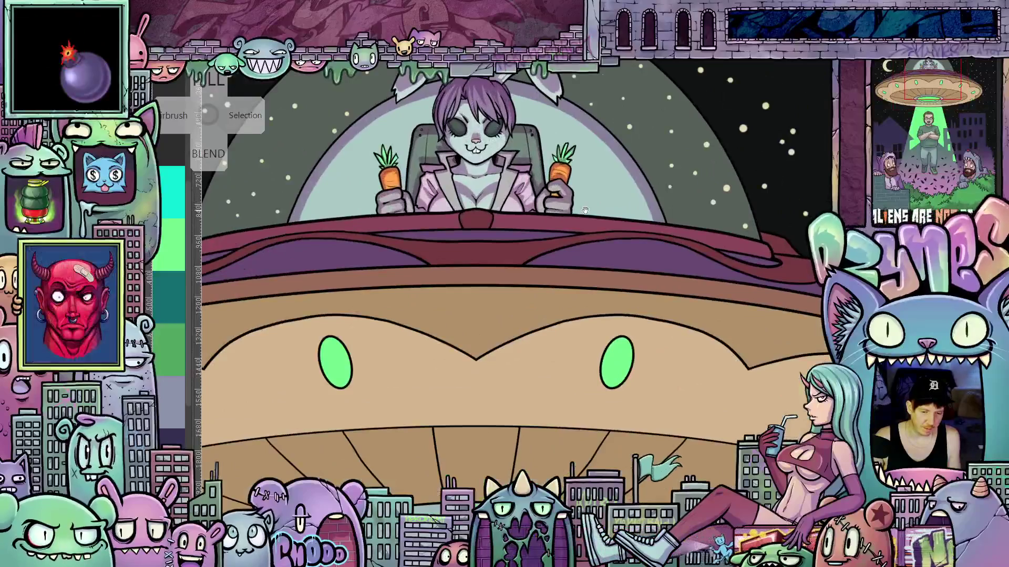
left_click_drag(585, 210, 621, 313)
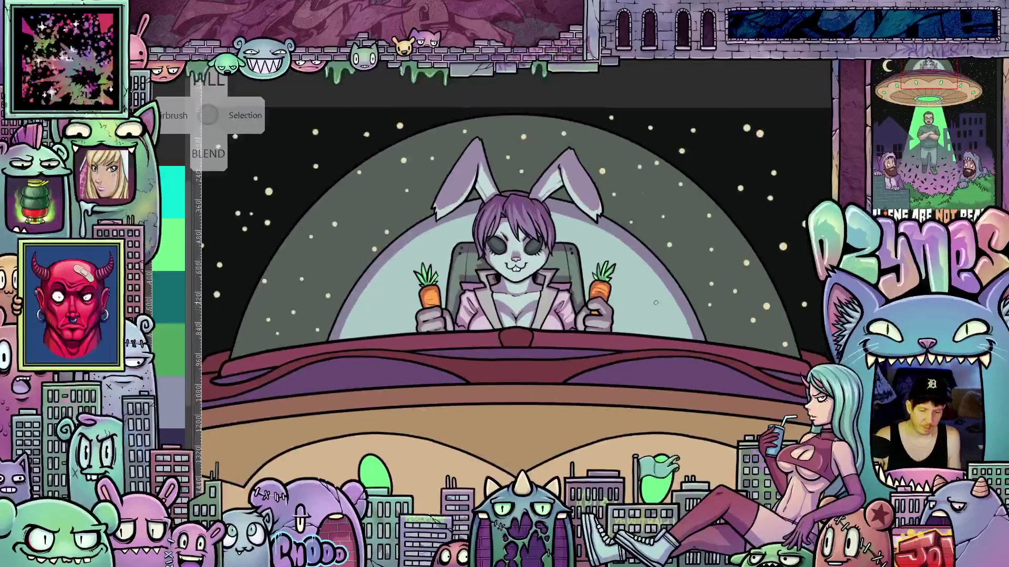
scroll(653, 304, "up", 2)
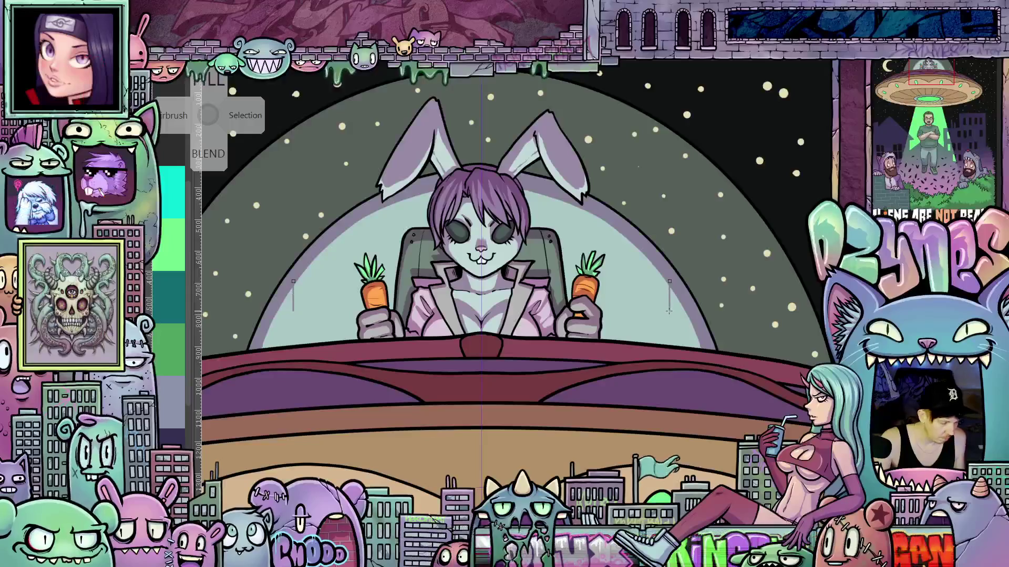
left_click_drag(670, 312, 670, 339)
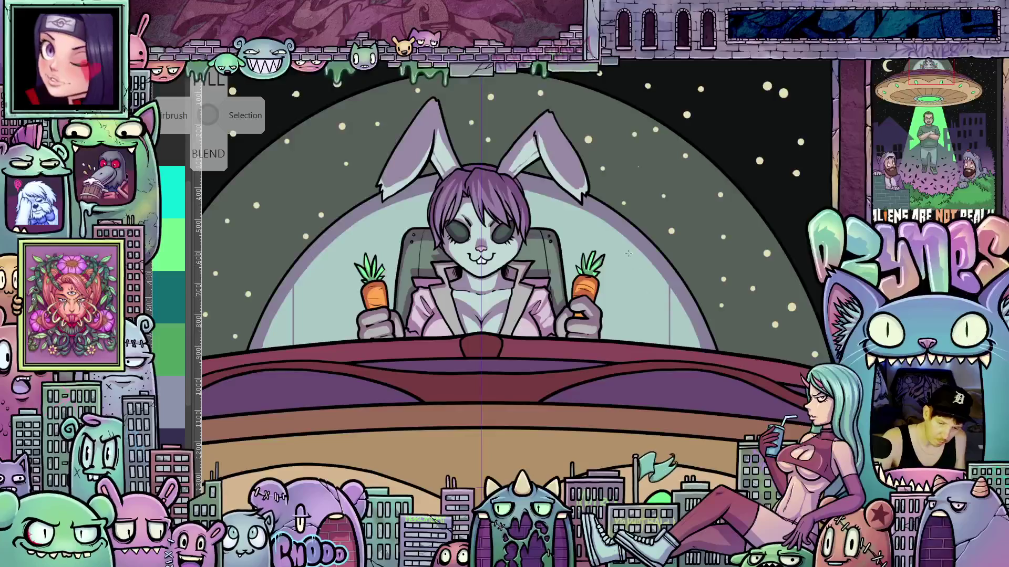
left_click_drag(623, 232, 627, 300)
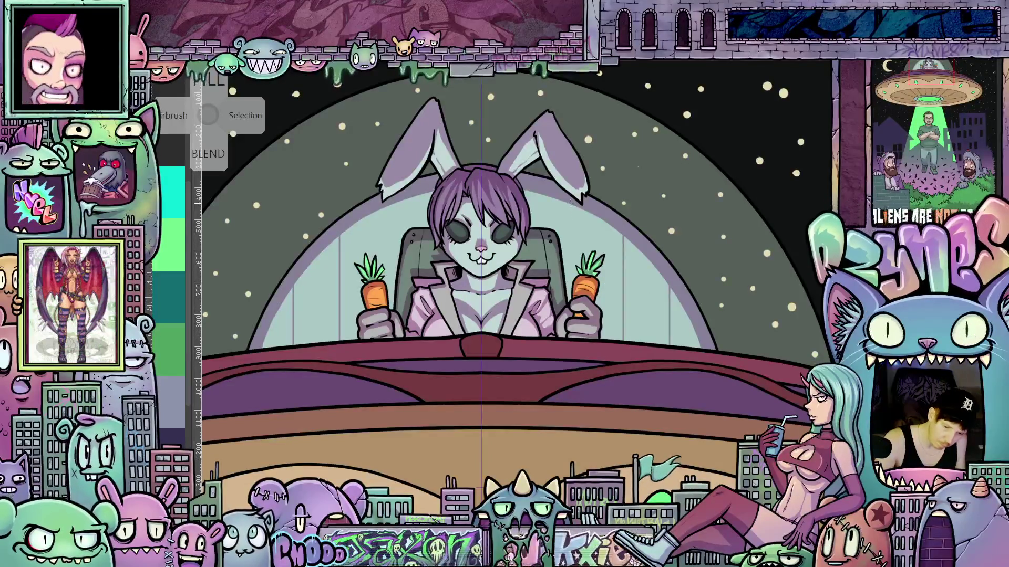
left_click_drag(569, 204, 569, 292)
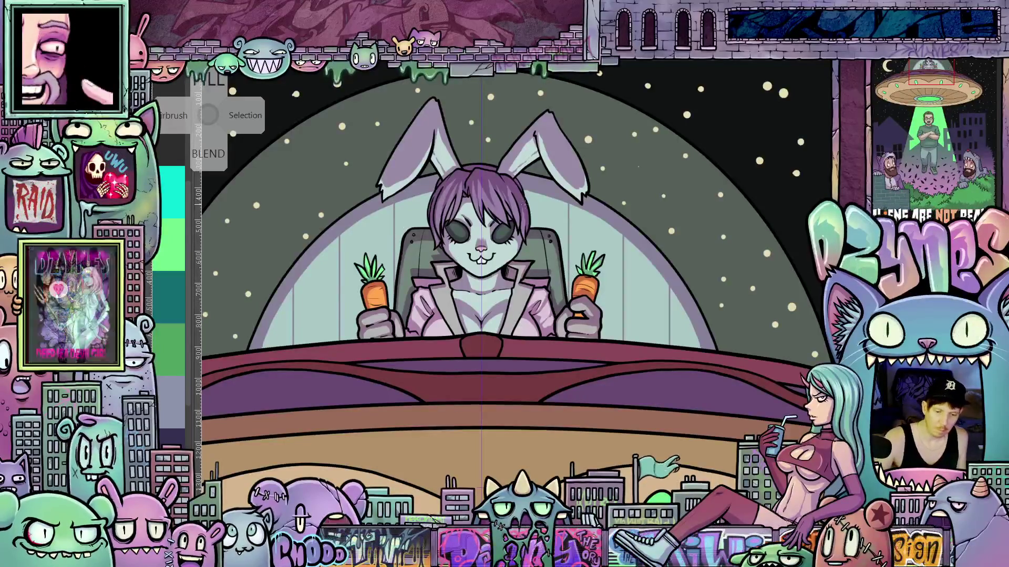
scroll(551, 248, "down", 3)
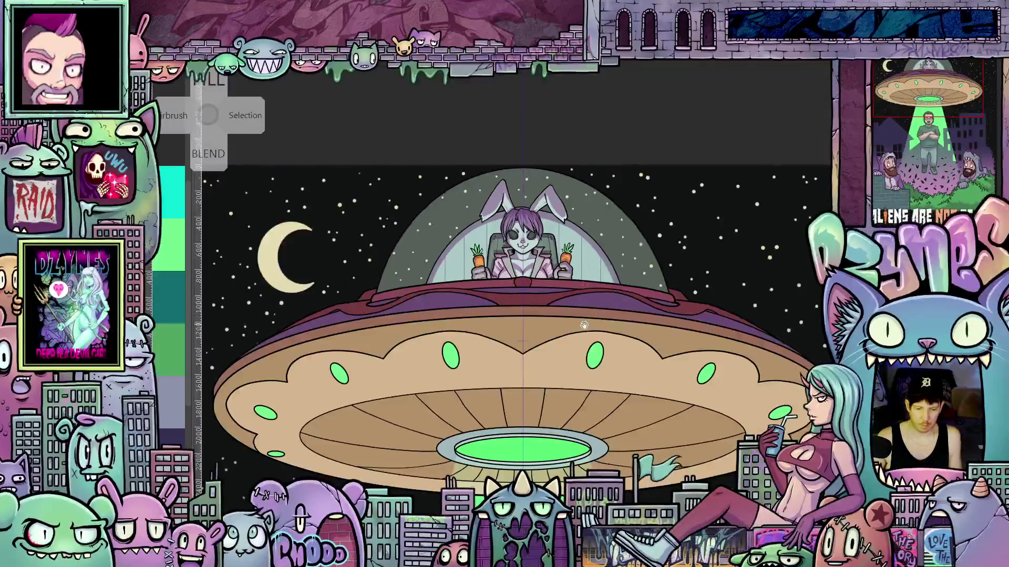
scroll(577, 272, "down", 2)
mouse_move(576, 272)
left_mouse_down()
mouse_move(621, 320)
mouse_move(609, 274)
mouse_move(606, 326)
left_mouse_up()
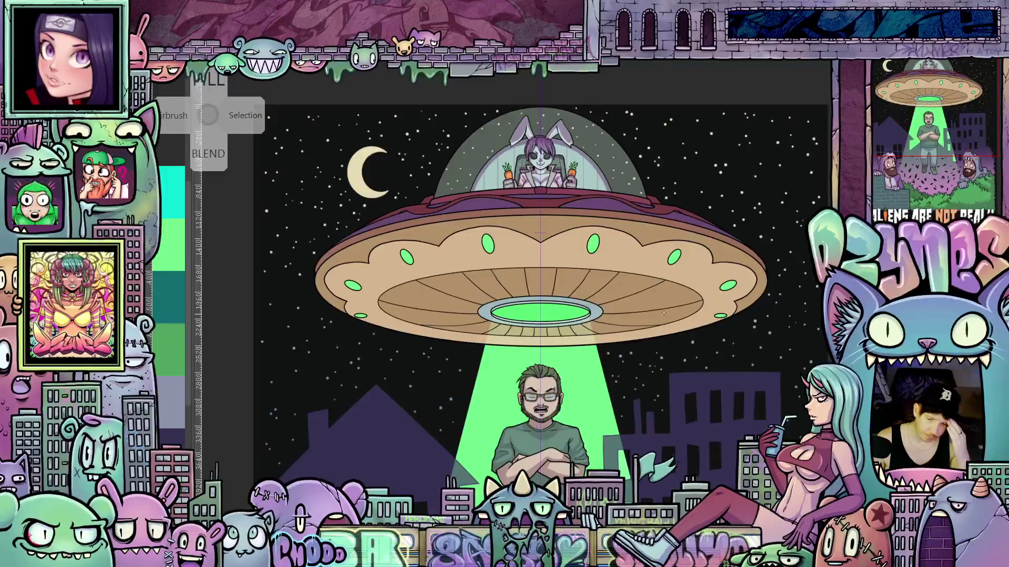
scroll(618, 274, "up", 1)
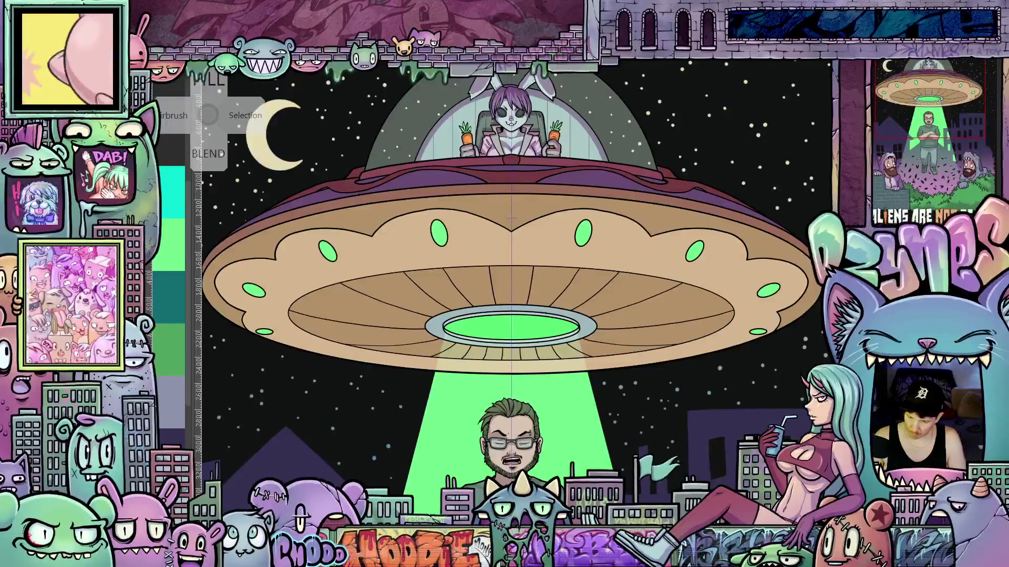
scroll(565, 270, "up", 1)
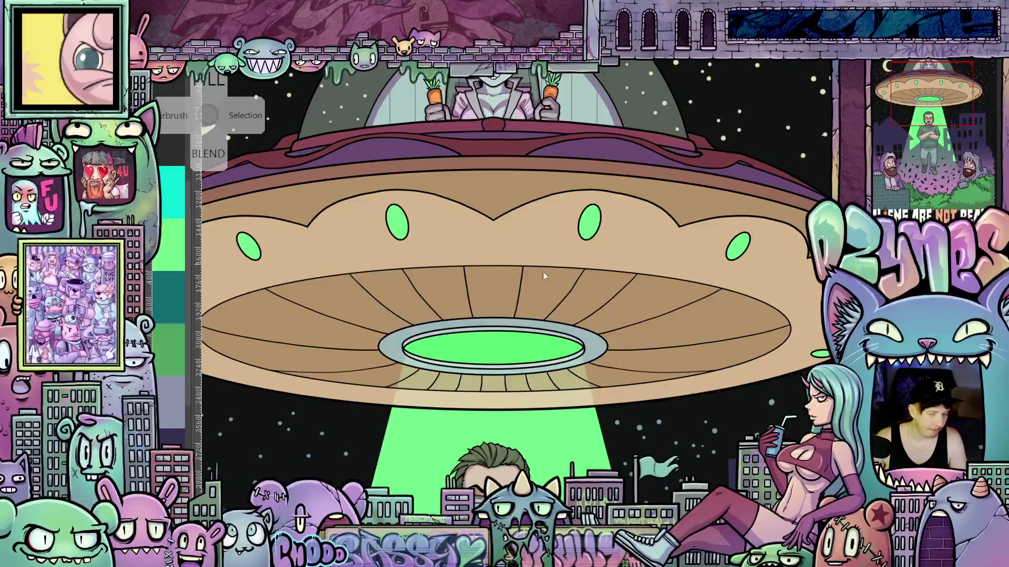
Select the saucer's underside ellipse and stretch it wider on both sides.
left_click(656, 276)
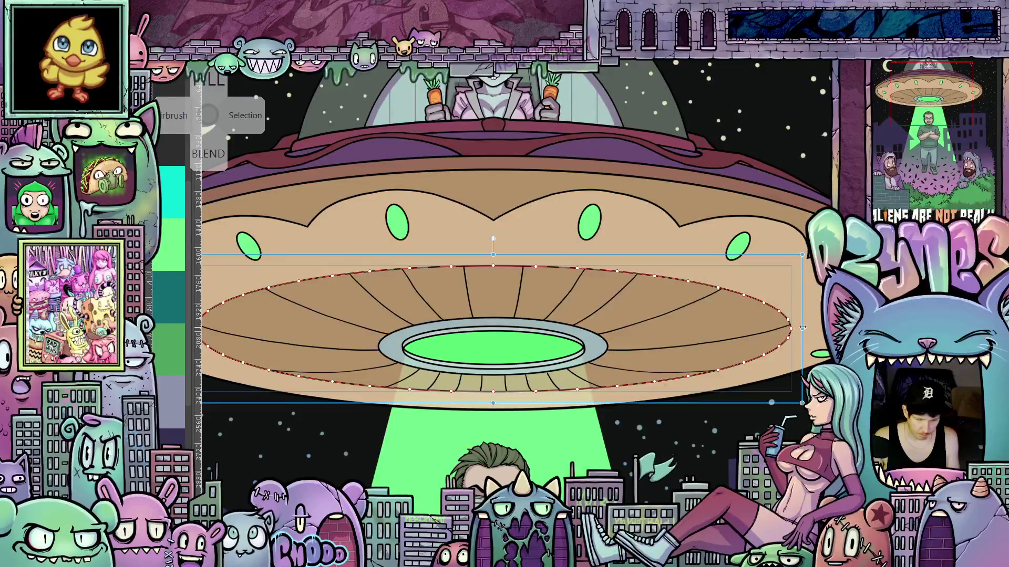
left_click_drag(804, 327, 809, 328)
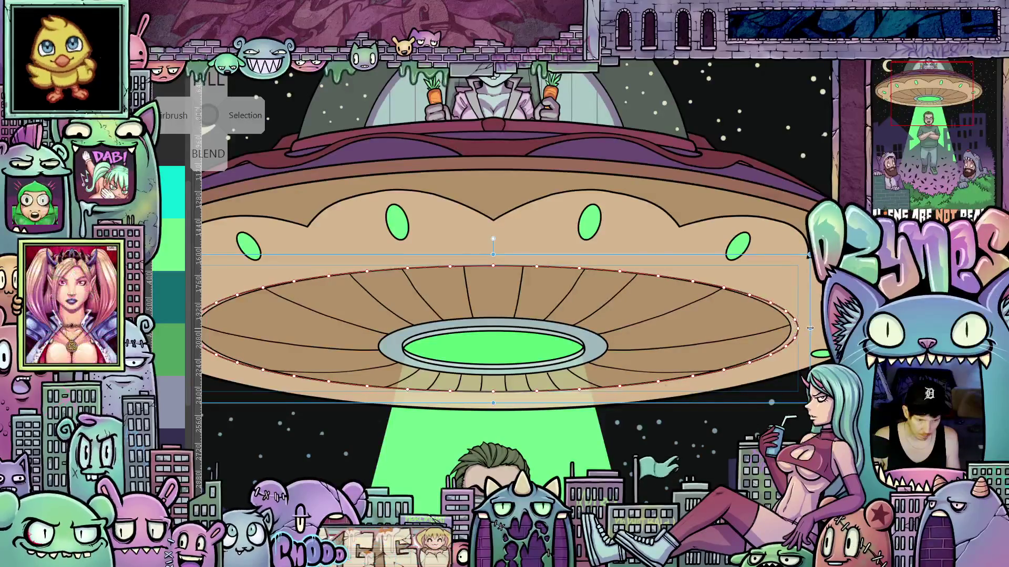
key("Return")
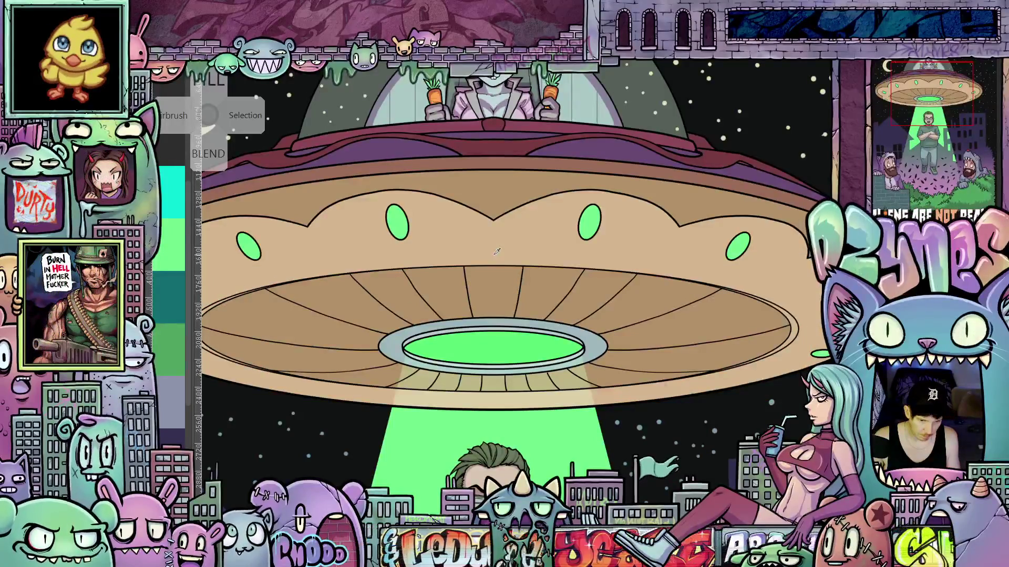
Make the underside ellipse slightly taller, then deselect it with Ctrl+D.
left_click(216, 304)
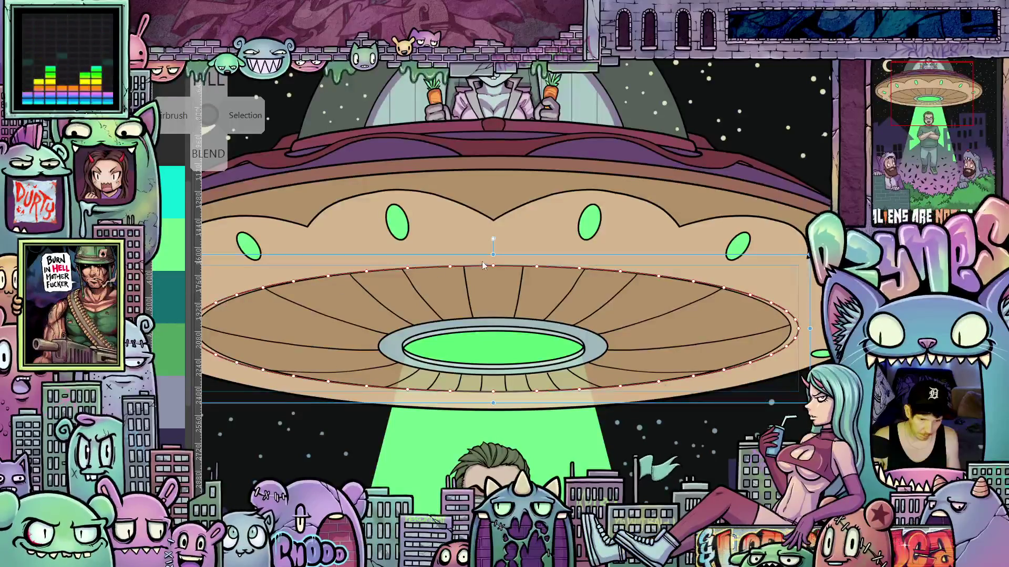
left_click_drag(493, 253, 496, 249)
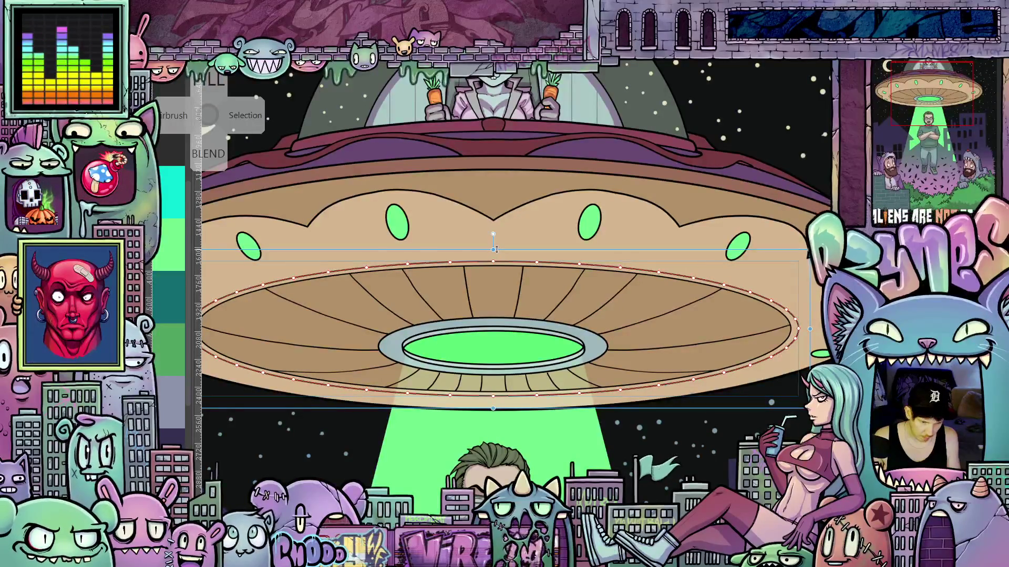
key("Return")
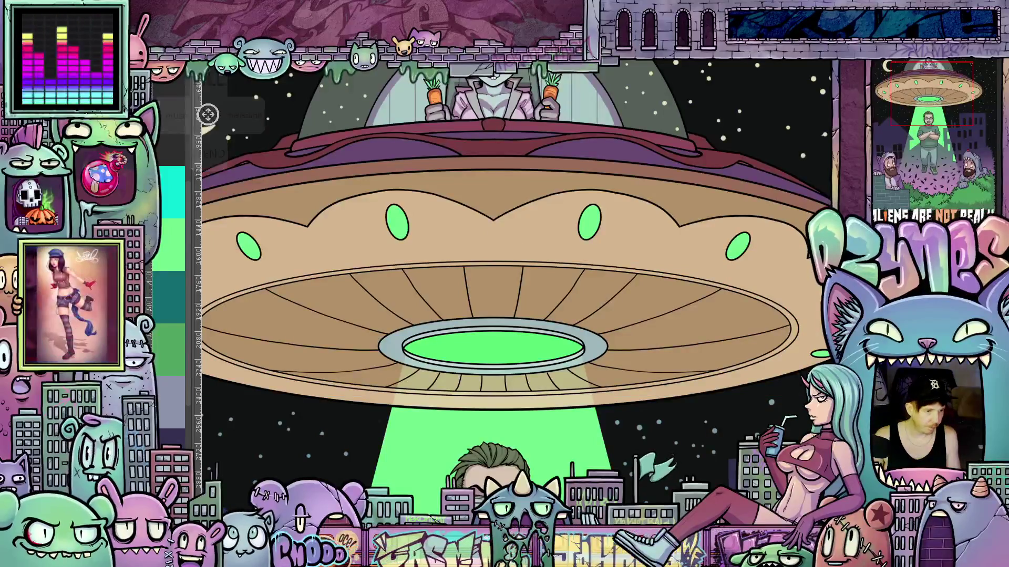
left_click(496, 261)
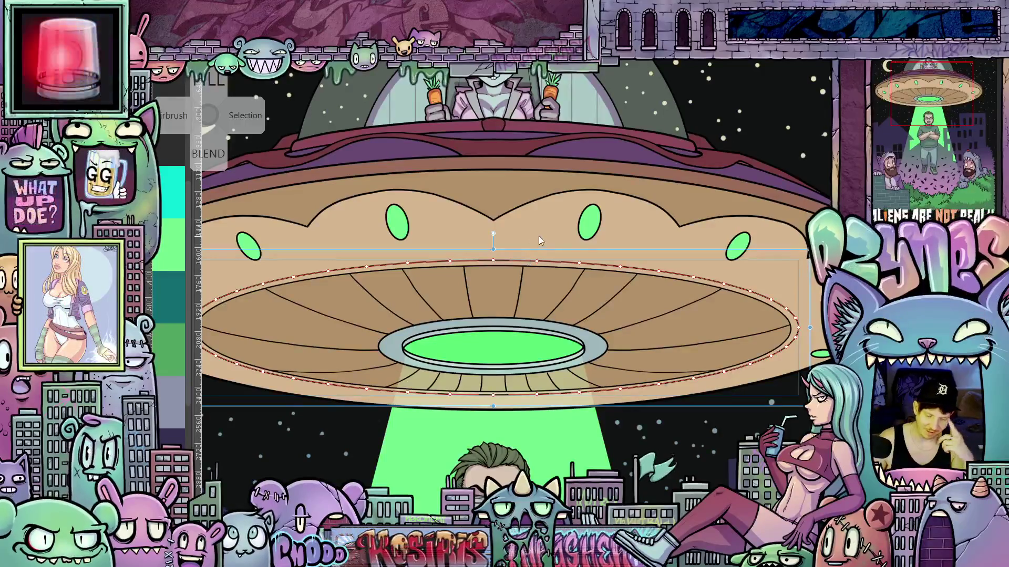
key("ctrl+d")
scroll(518, 234, "down", 2)
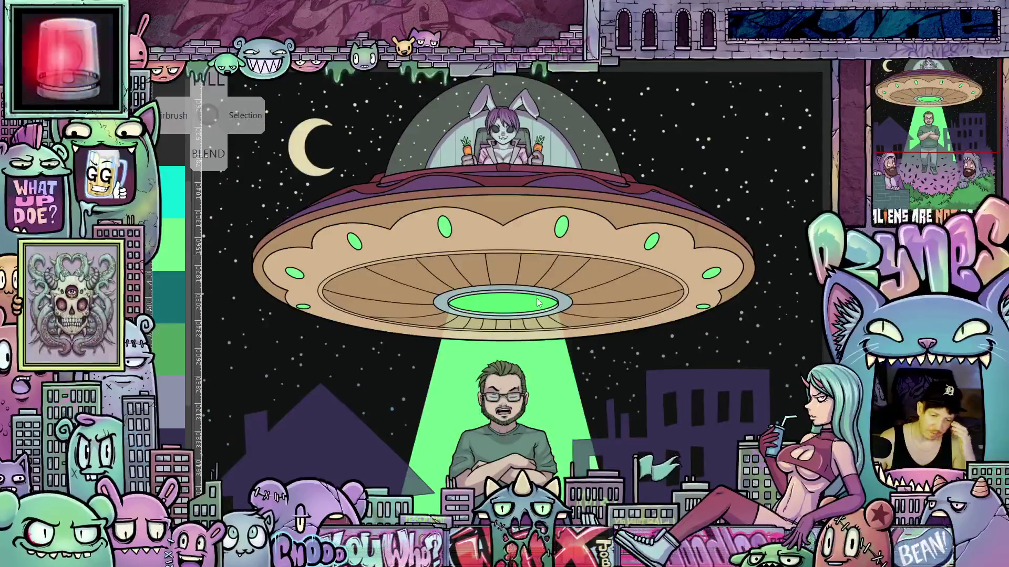
scroll(540, 313, "up", 3)
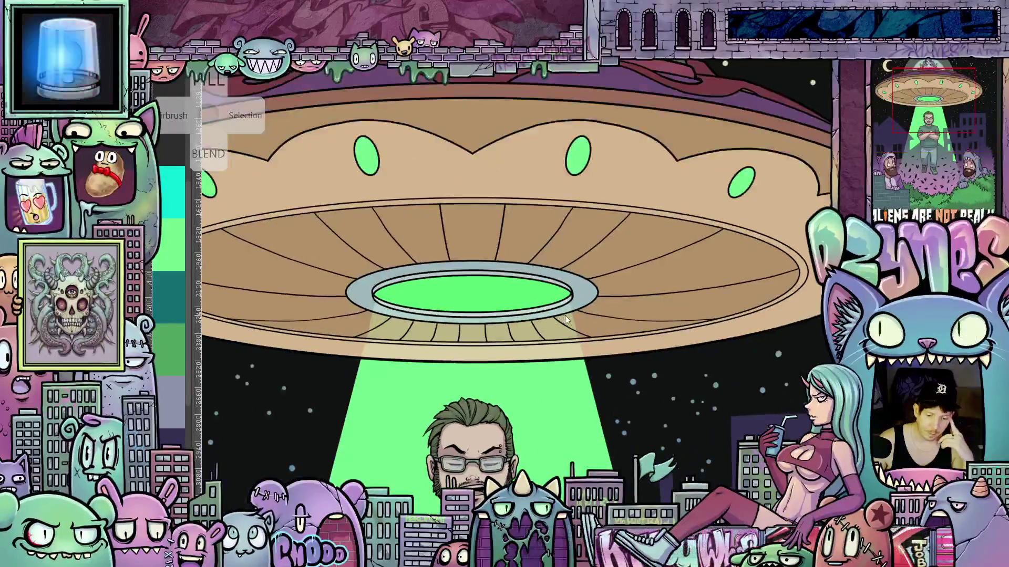
scroll(573, 313, "up", 2)
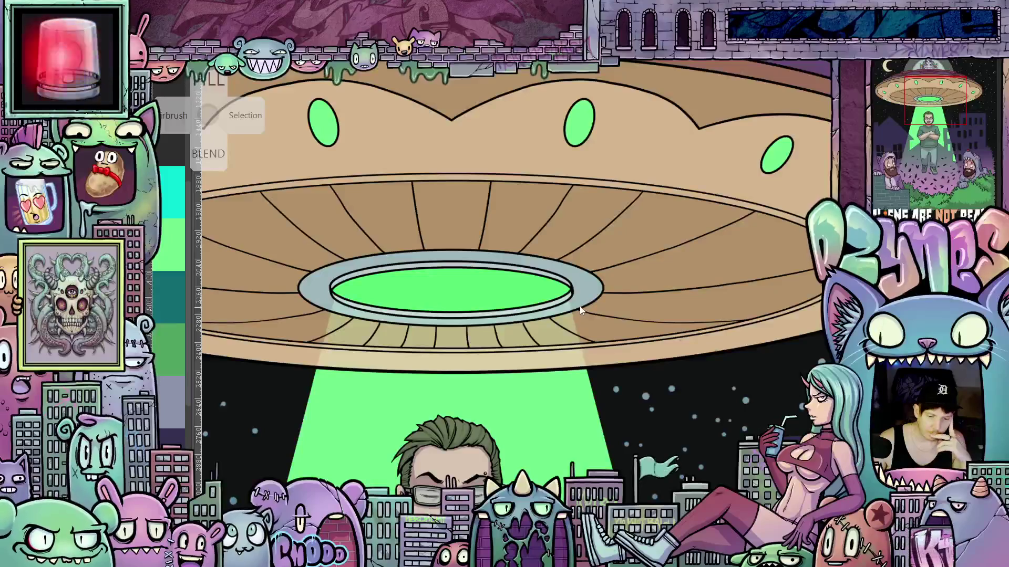
scroll(573, 294, "down", 3)
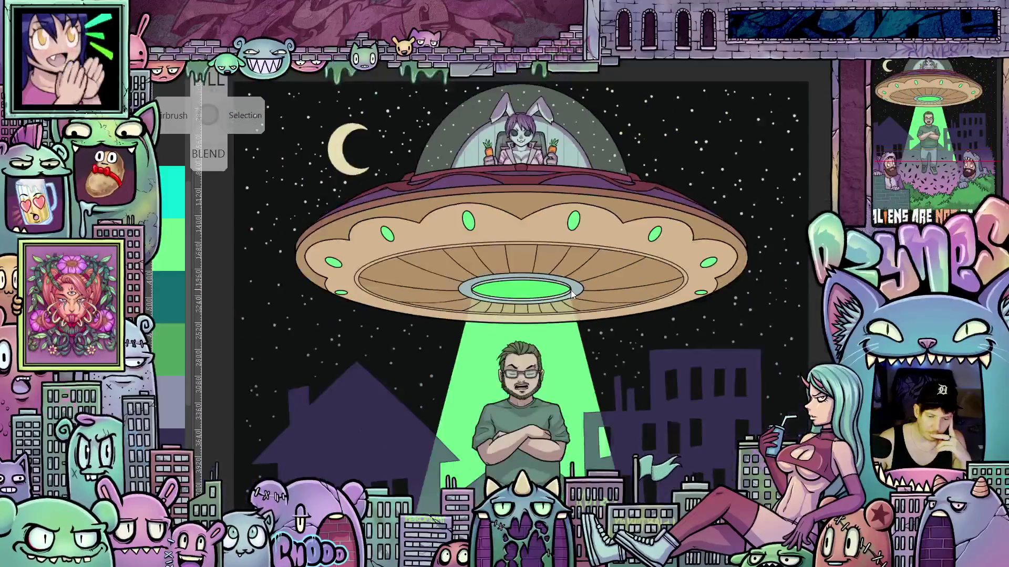
scroll(588, 223, "up", 2)
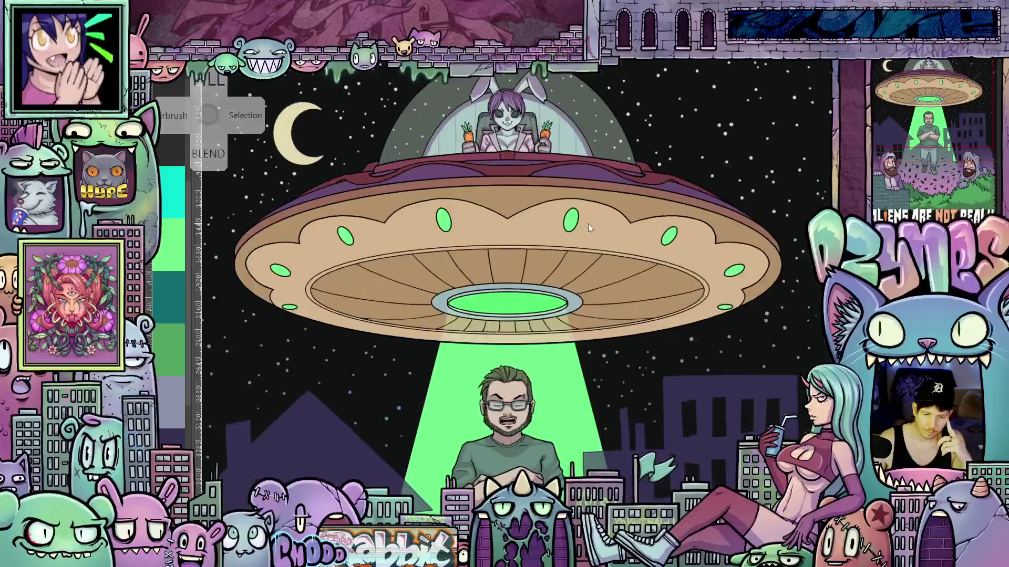
scroll(607, 260, "up", 2)
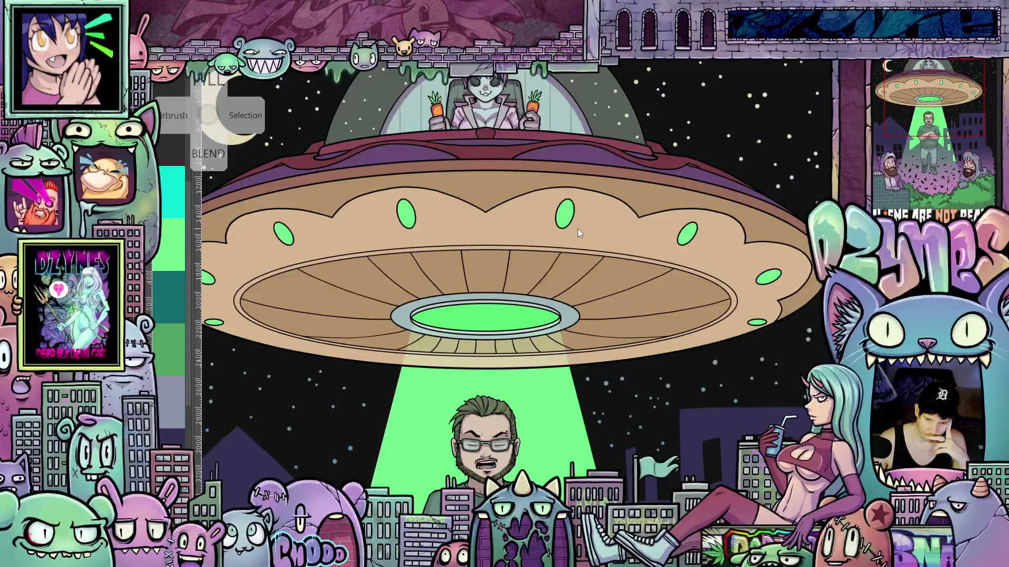
scroll(536, 224, "down", 2)
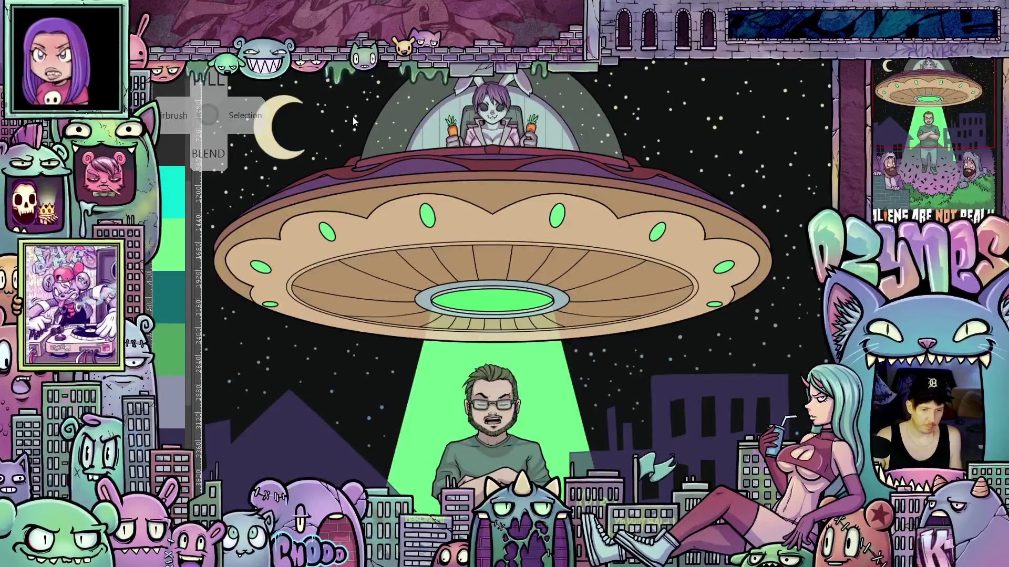
left_click_drag(342, 112, 445, 260)
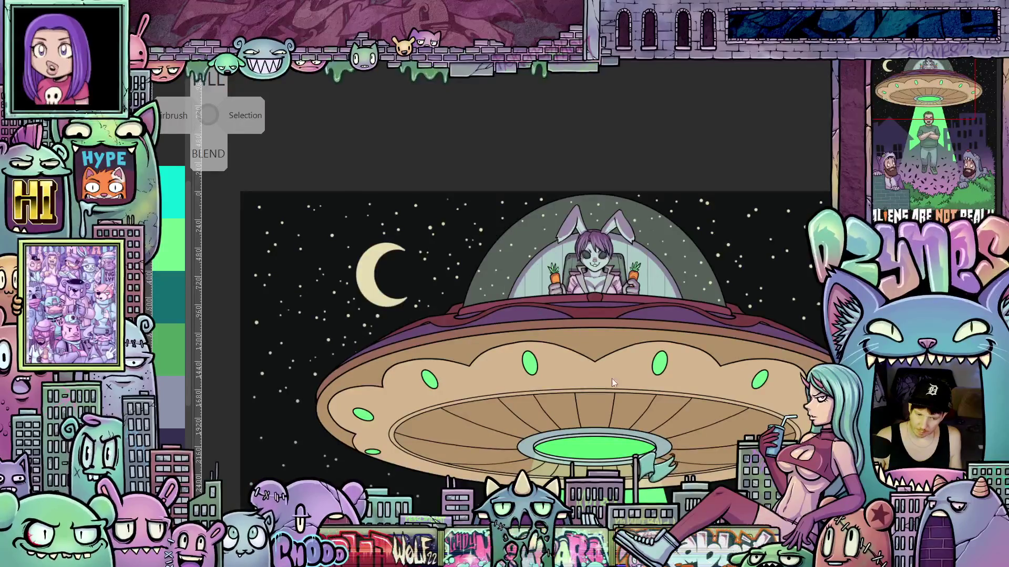
mouse_move(612, 378)
left_mouse_down()
mouse_move(658, 245)
mouse_move(624, 413)
left_mouse_up()
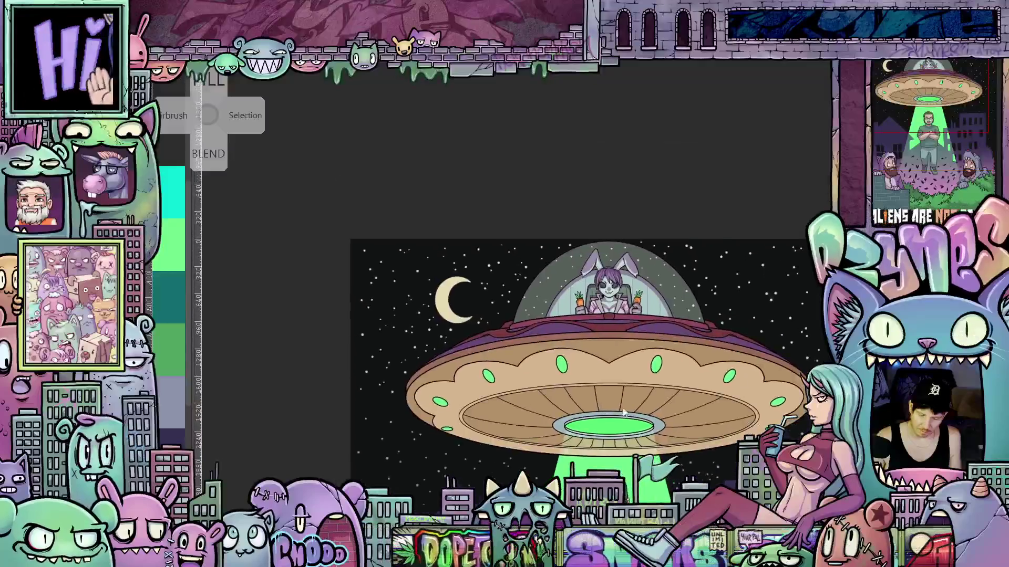
scroll(549, 299, "up", 4)
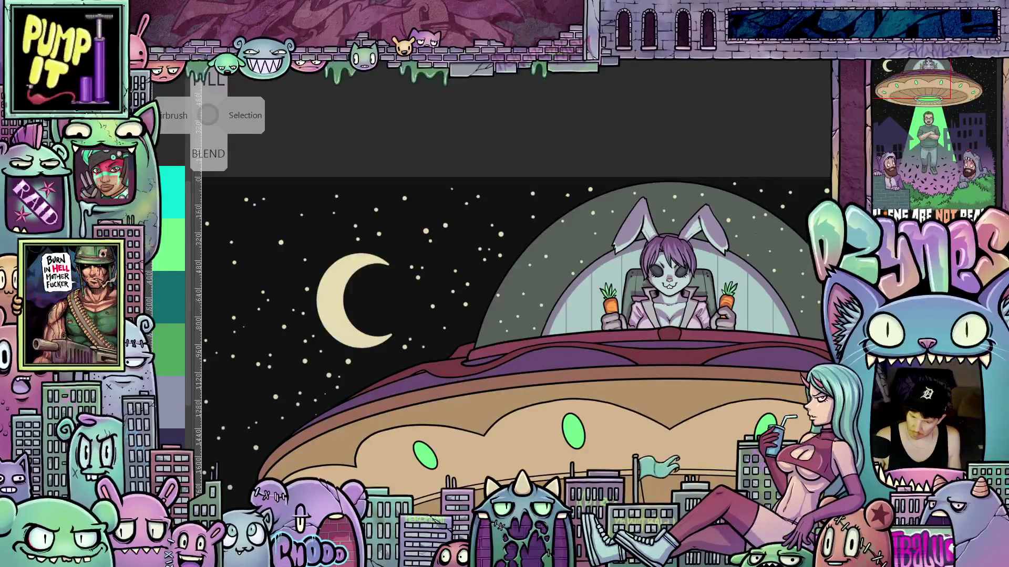
scroll(642, 319, "down", 3)
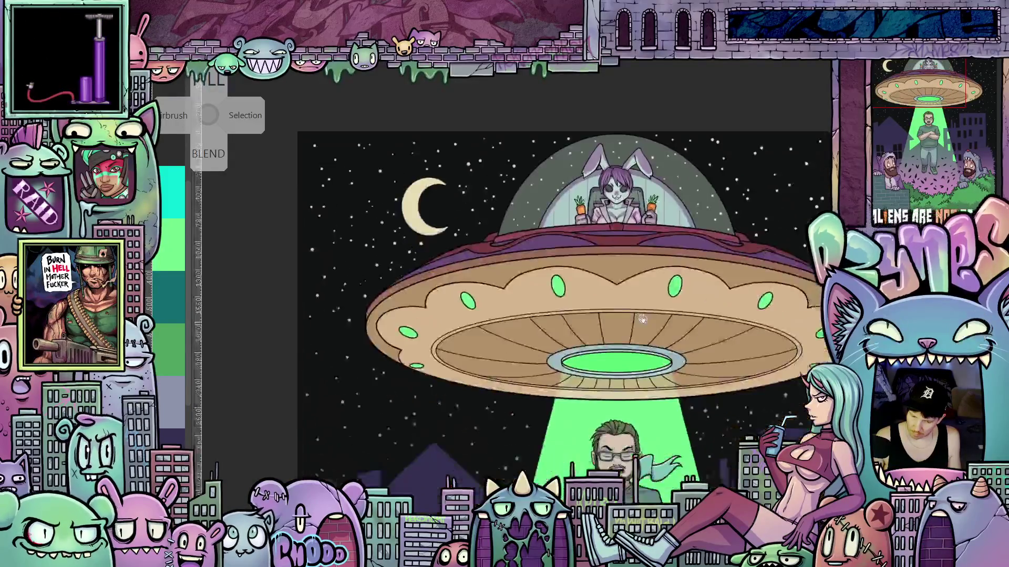
scroll(643, 319, "down", 1)
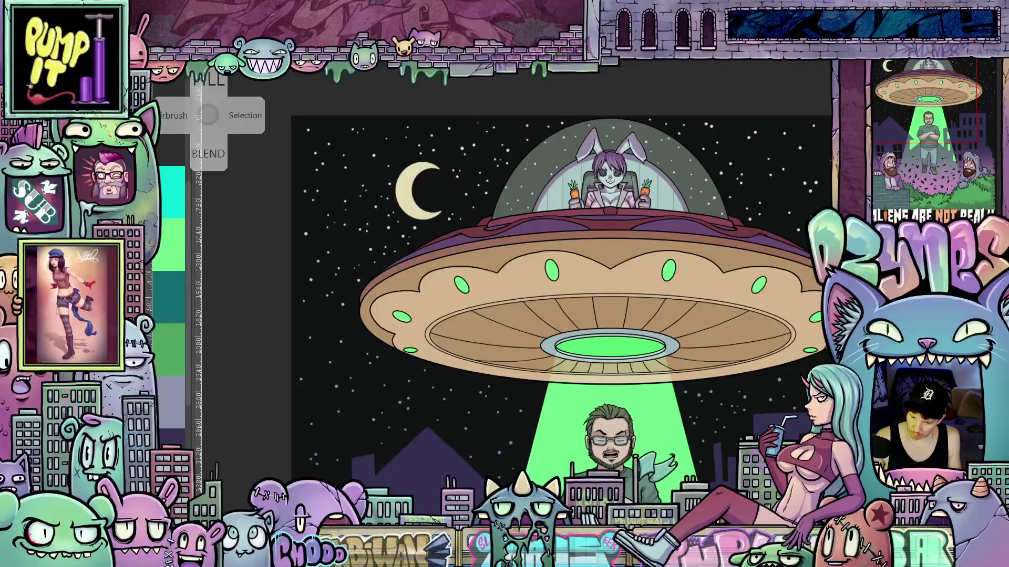
Change the current layer's blending mode to Soft light.
left_click(893, 75)
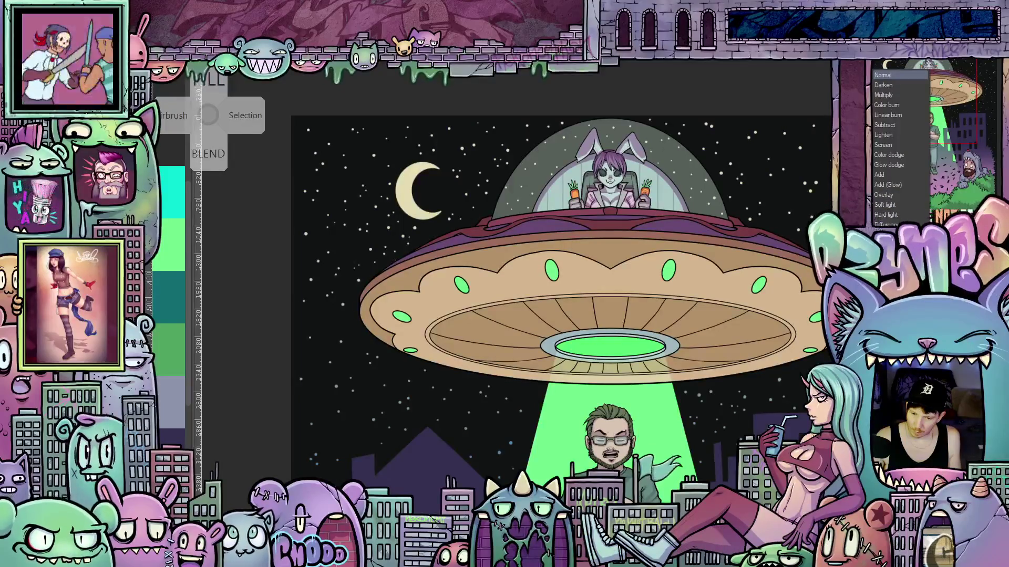
left_click(888, 205)
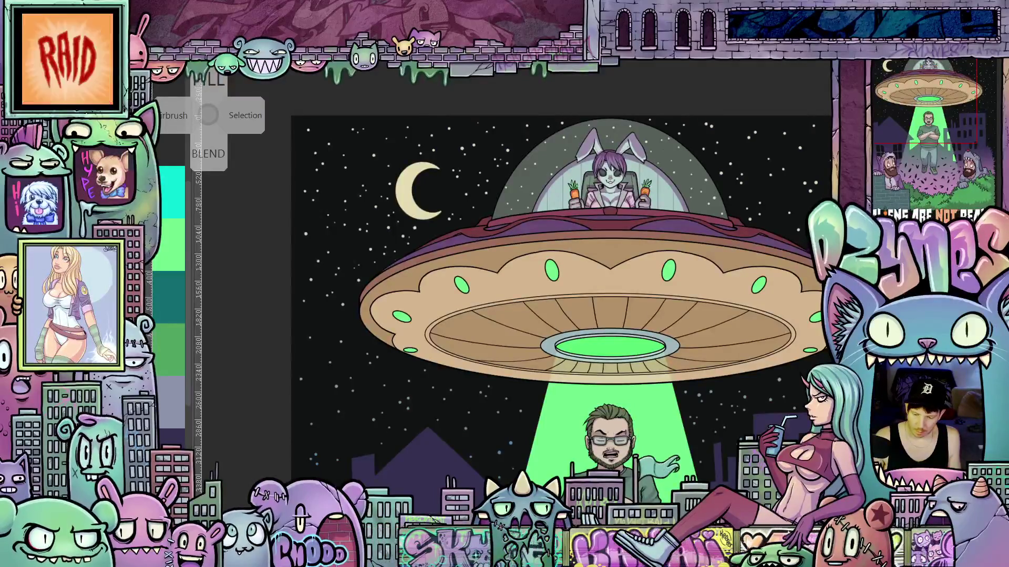
Rotate the view counter-clockwise and paint a light highlight along the dome's edge.
scroll(536, 206, "up", 5)
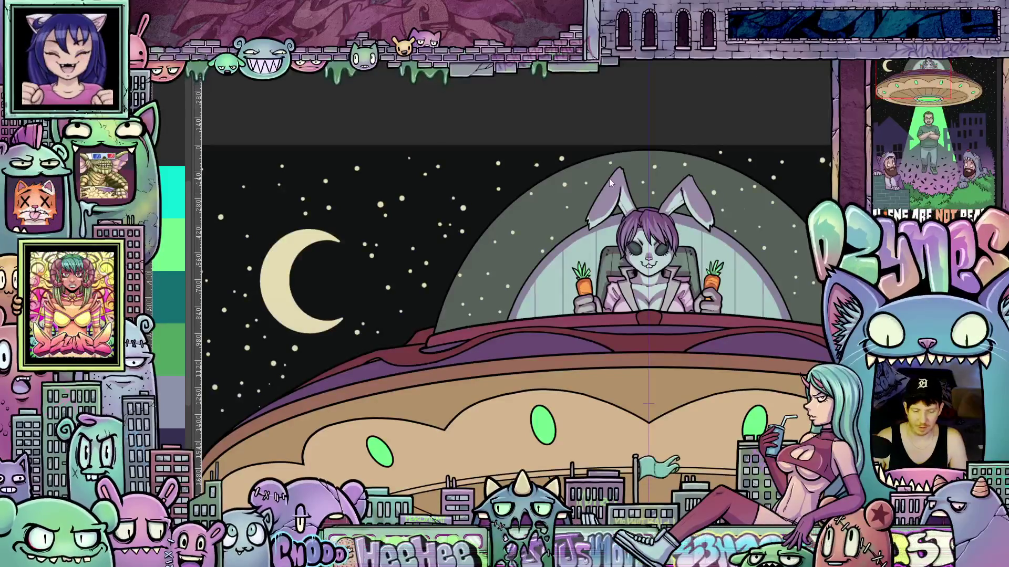
scroll(468, 263, "up", 1)
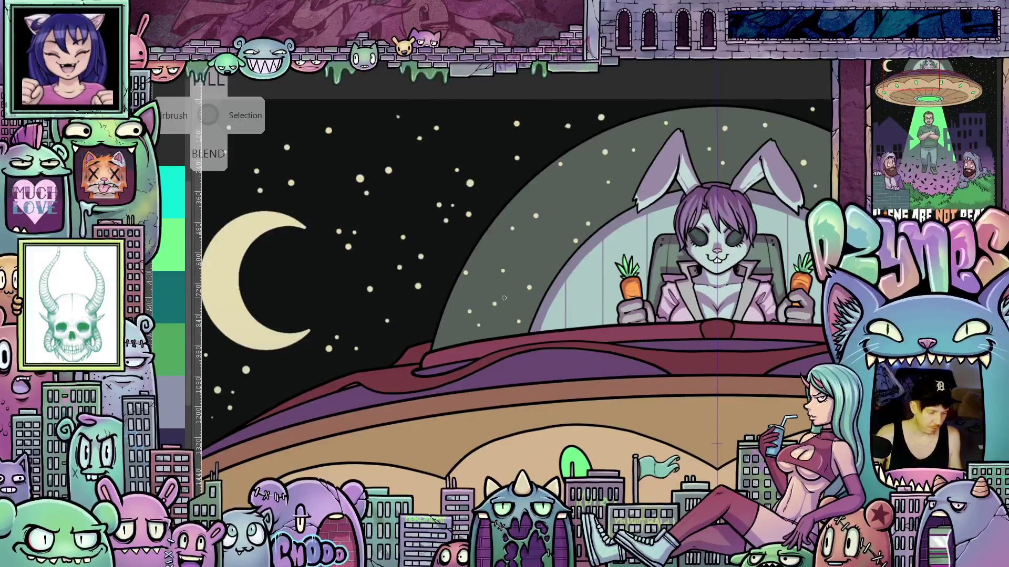
left_click_drag(504, 297, 480, 332)
key("4")
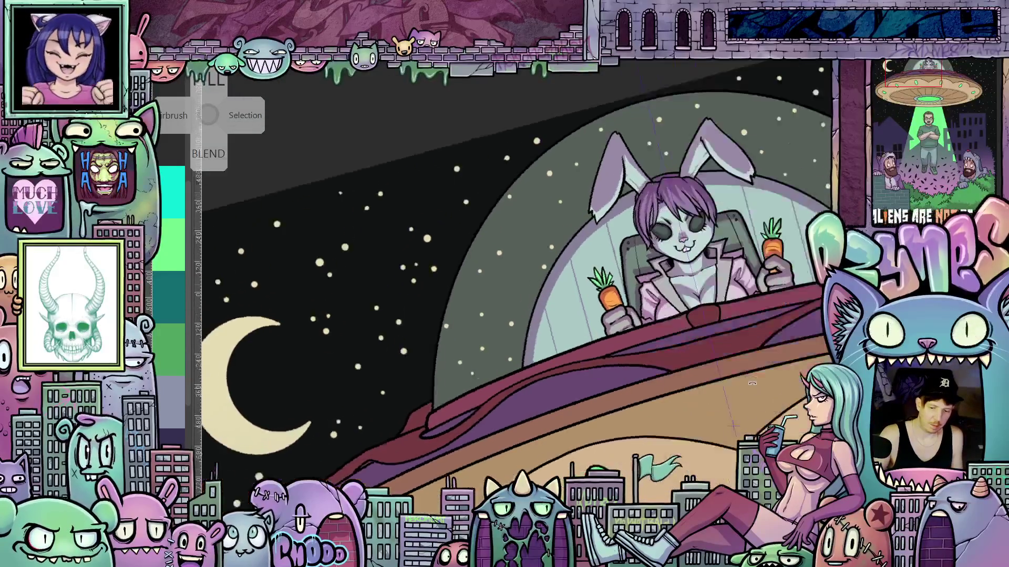
key("4")
key("4")
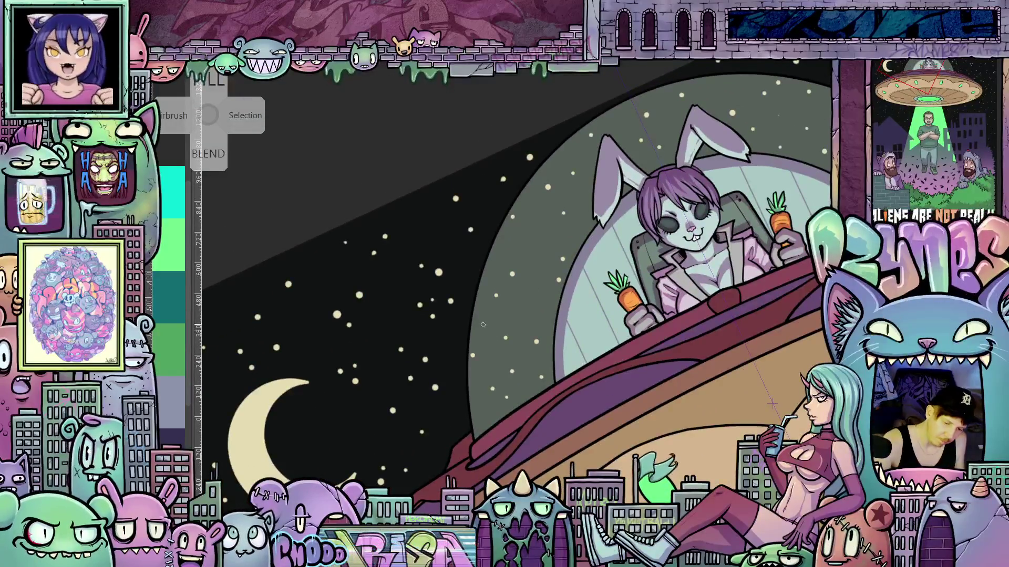
mouse_move(481, 336)
left_mouse_down()
mouse_move(479, 398)
mouse_move(500, 288)
mouse_move(543, 195)
mouse_move(590, 136)
mouse_move(644, 103)
left_mouse_up()
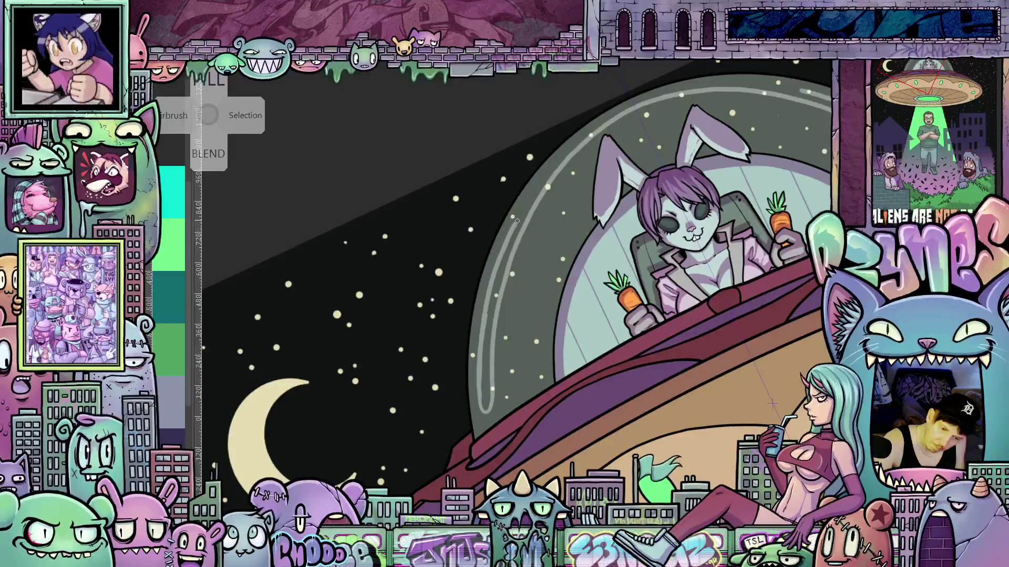
Paint highlights down the dome's left and top rims, then level the canvas rotation.
left_click_drag(613, 247, 830, 383)
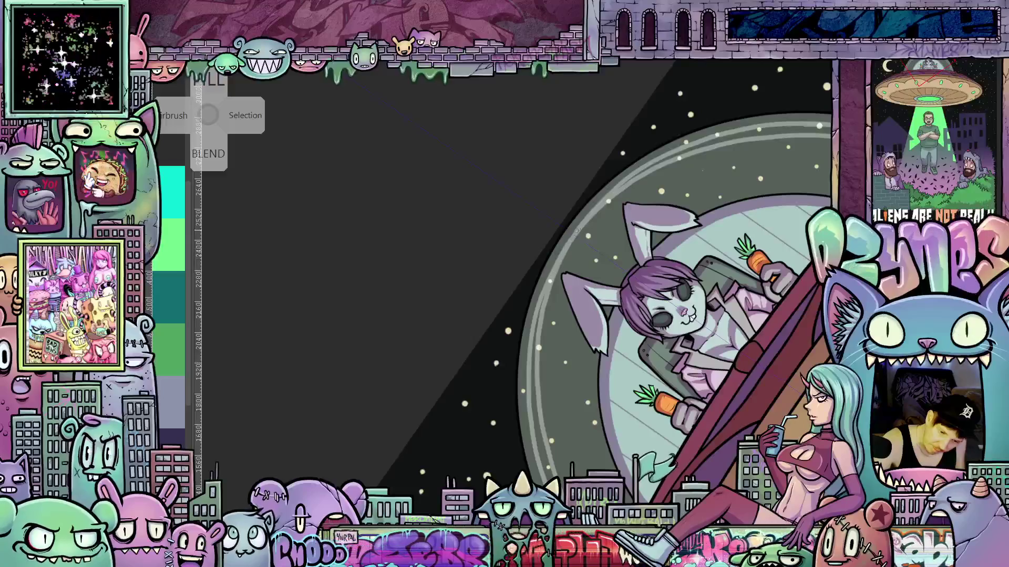
left_click_drag(536, 328, 537, 436)
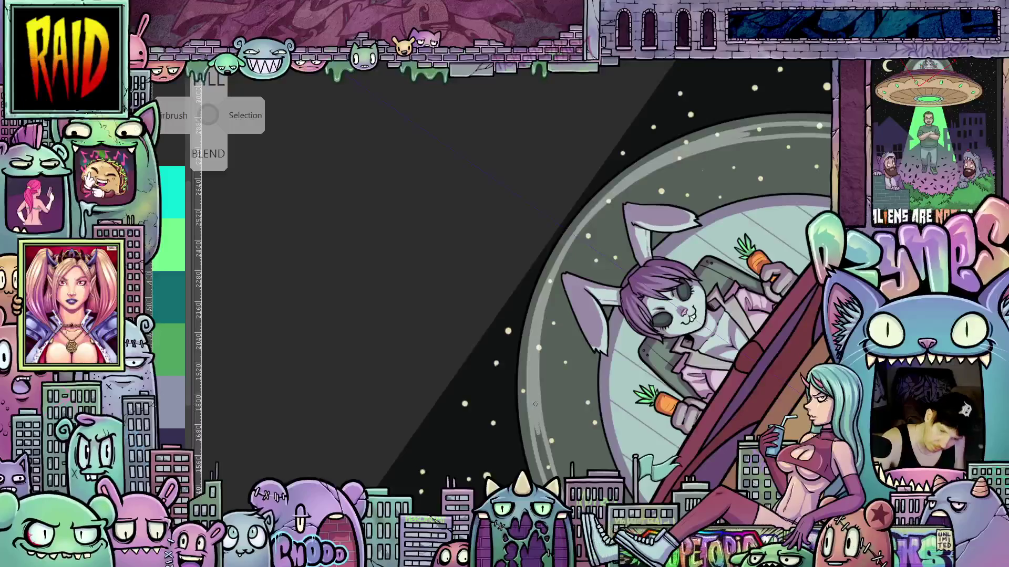
mouse_move(744, 380)
left_mouse_down()
mouse_move(566, 361)
mouse_move(557, 341)
mouse_move(554, 459)
mouse_move(555, 449)
left_mouse_up()
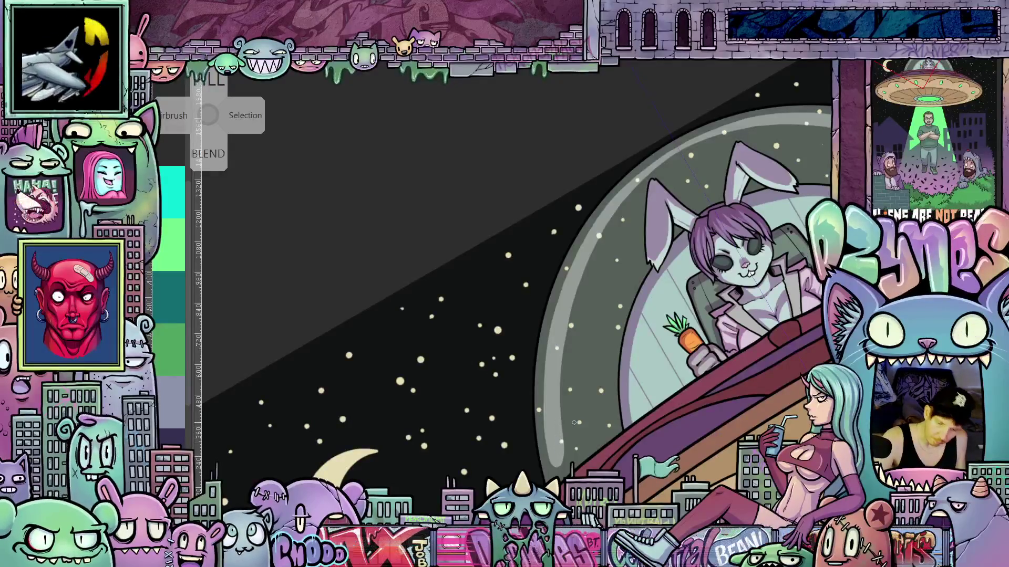
key("5")
scroll(526, 368, "down", 5)
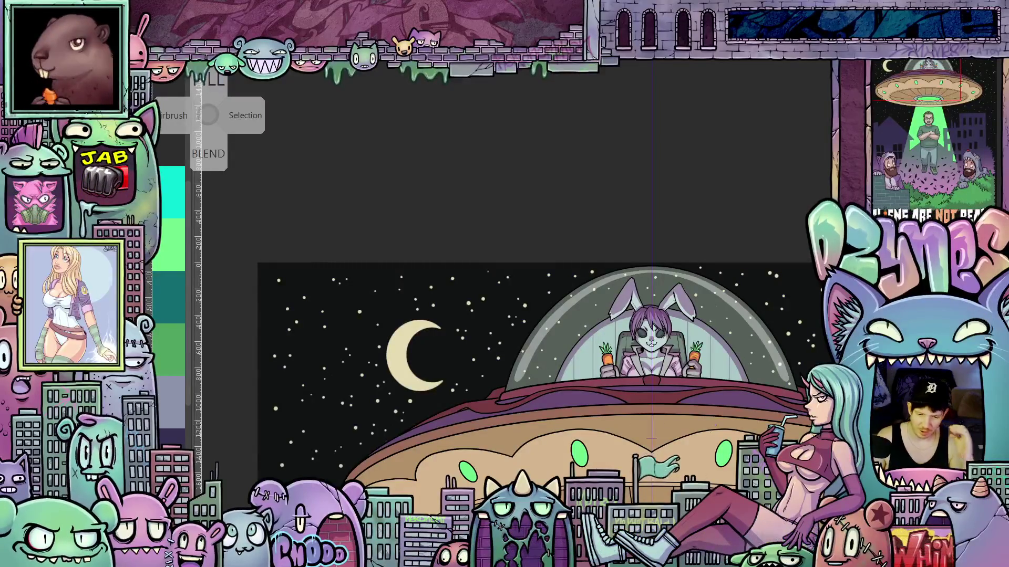
scroll(715, 425, "up", 3)
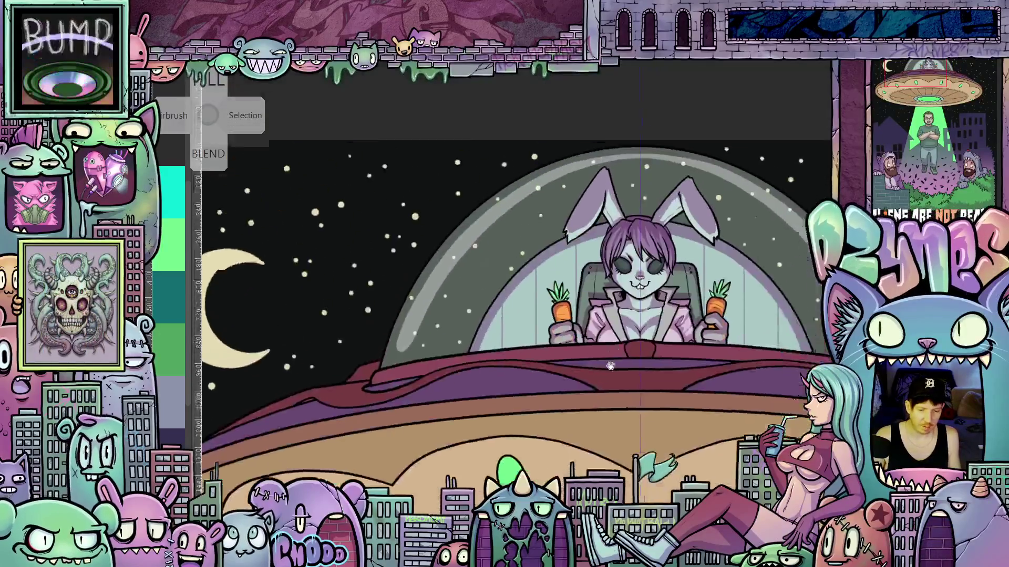
left_click_drag(515, 289, 473, 329)
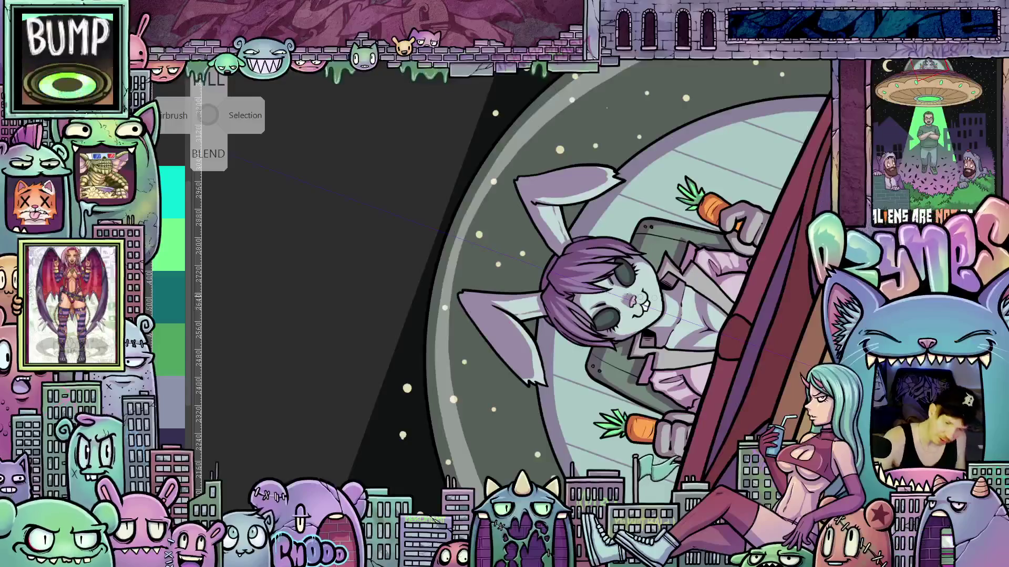
key("5")
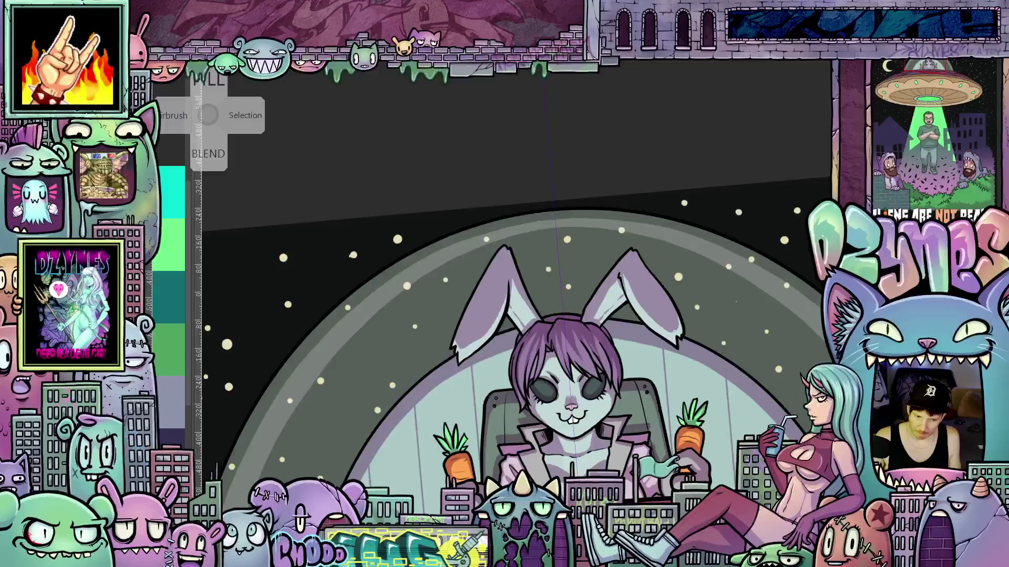
scroll(683, 347, "down", 2)
scroll(681, 343, "down", 3)
scroll(694, 341, "up", 2)
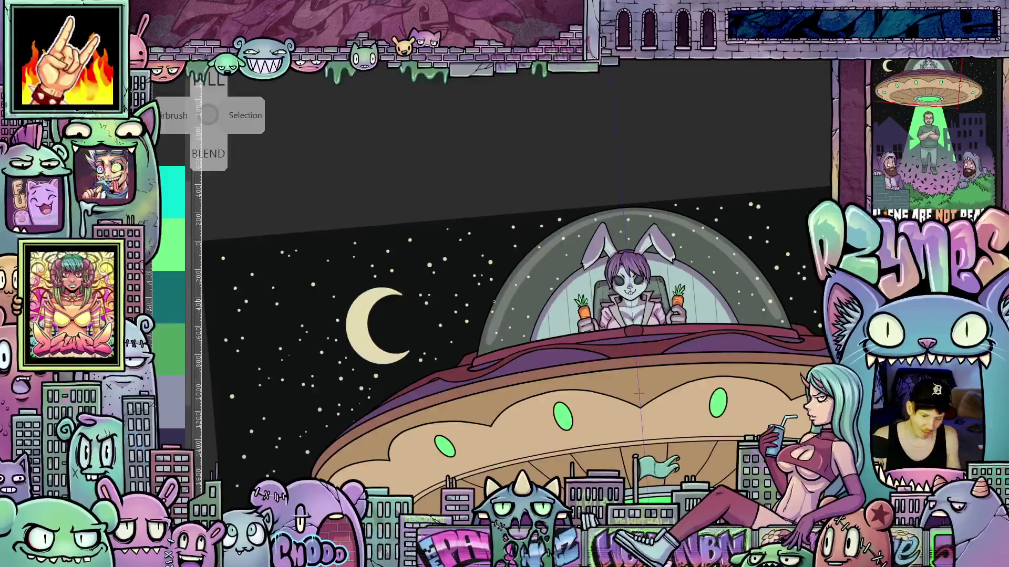
scroll(540, 352, "up", 2)
mouse_move(596, 327)
left_mouse_down()
mouse_move(563, 317)
mouse_move(581, 339)
left_mouse_up()
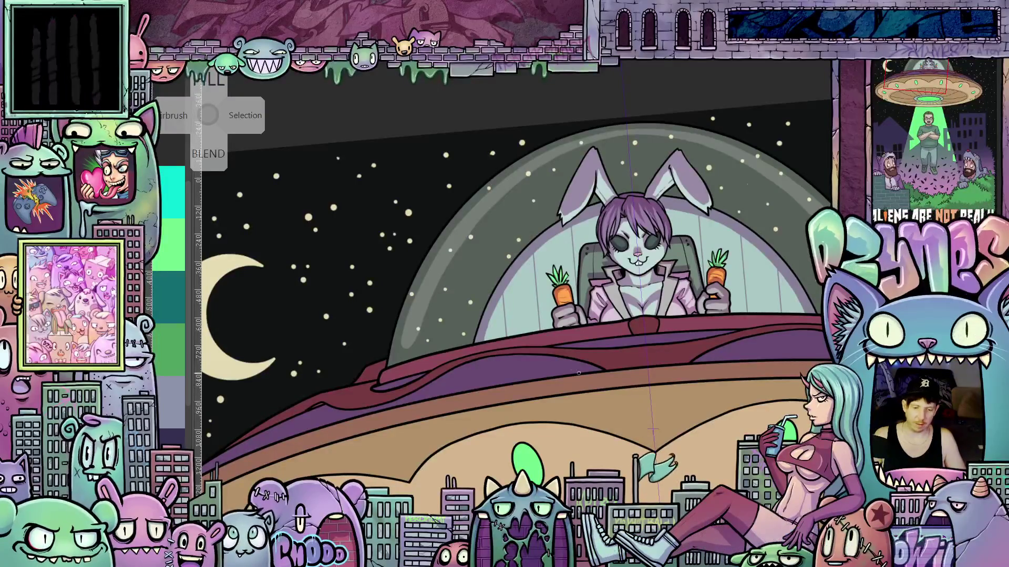
scroll(403, 348, "up", 1)
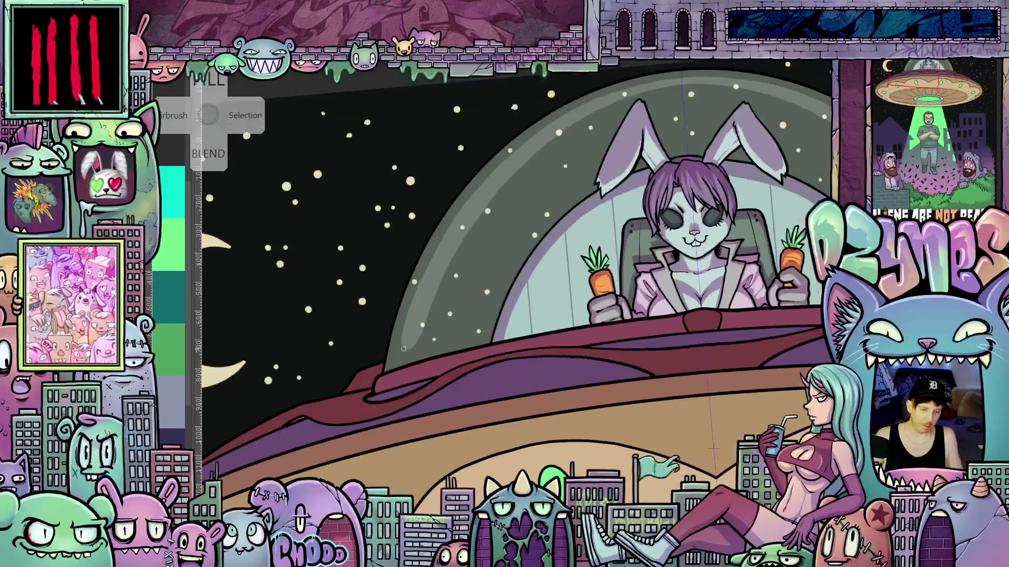
scroll(404, 349, "up", 3)
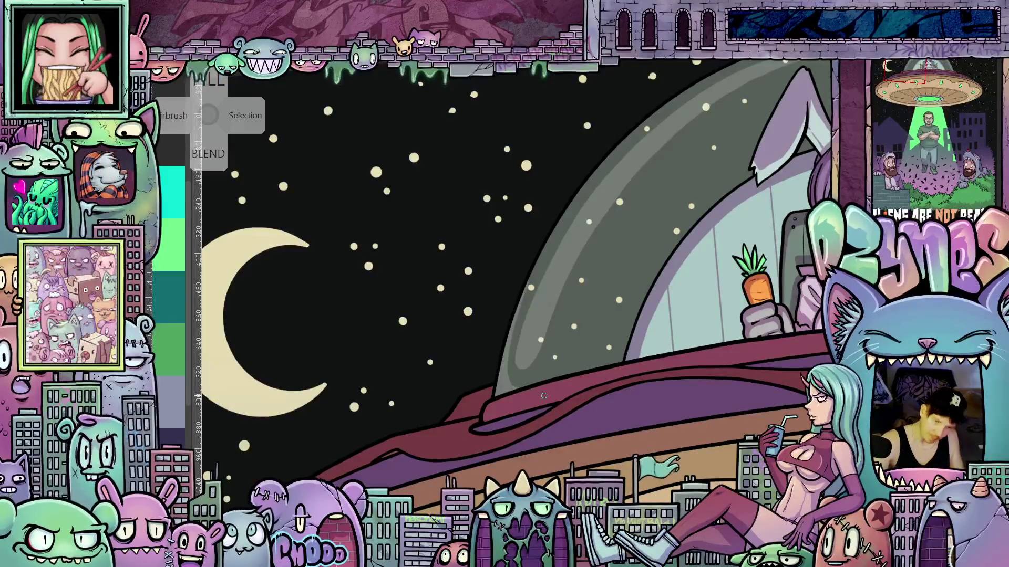
scroll(544, 396, "down", 5)
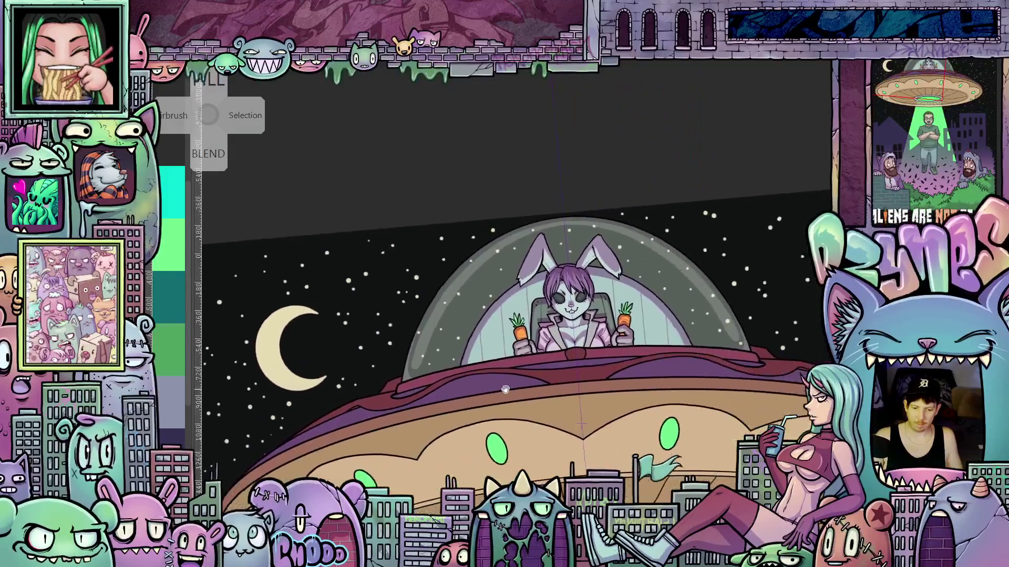
left_click_drag(588, 407, 576, 425)
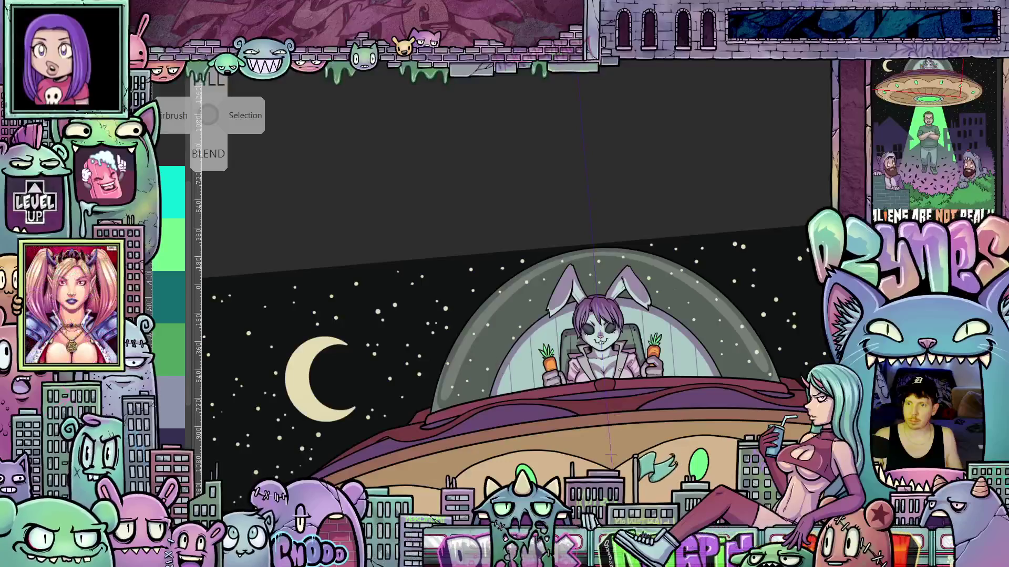
mouse_move(636, 384)
left_mouse_down()
mouse_move(558, 368)
mouse_move(528, 378)
left_mouse_up()
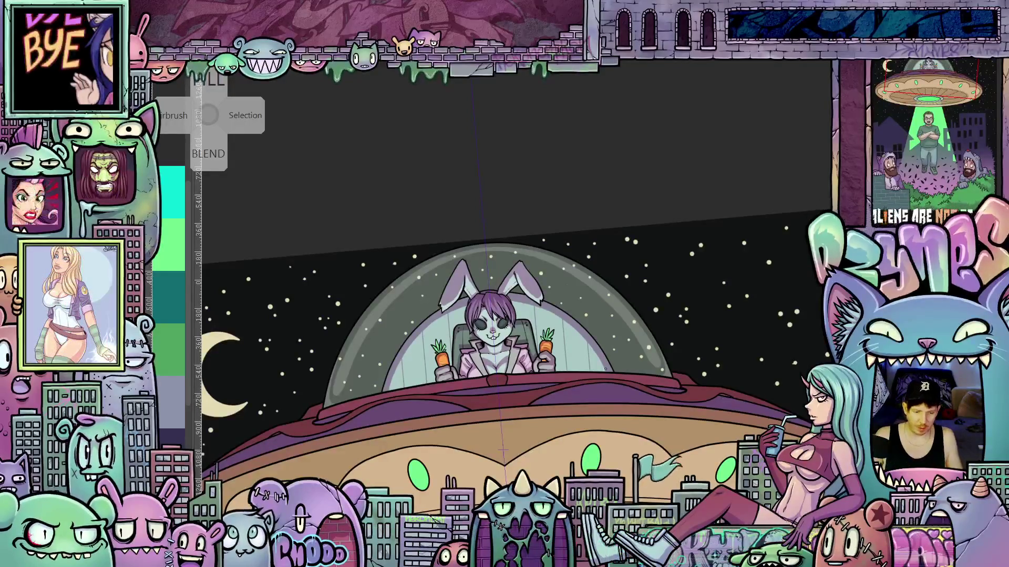
Zoom in on the bunny pilot and the glass cockpit dome.
scroll(668, 313, "up", 5)
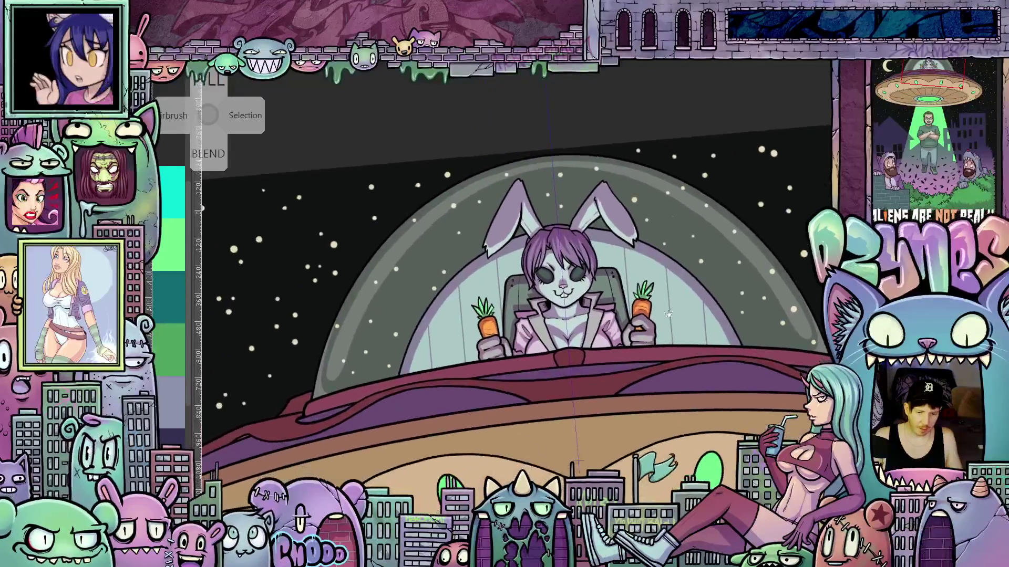
scroll(673, 315, "up", 2)
scroll(683, 321, "down", 2)
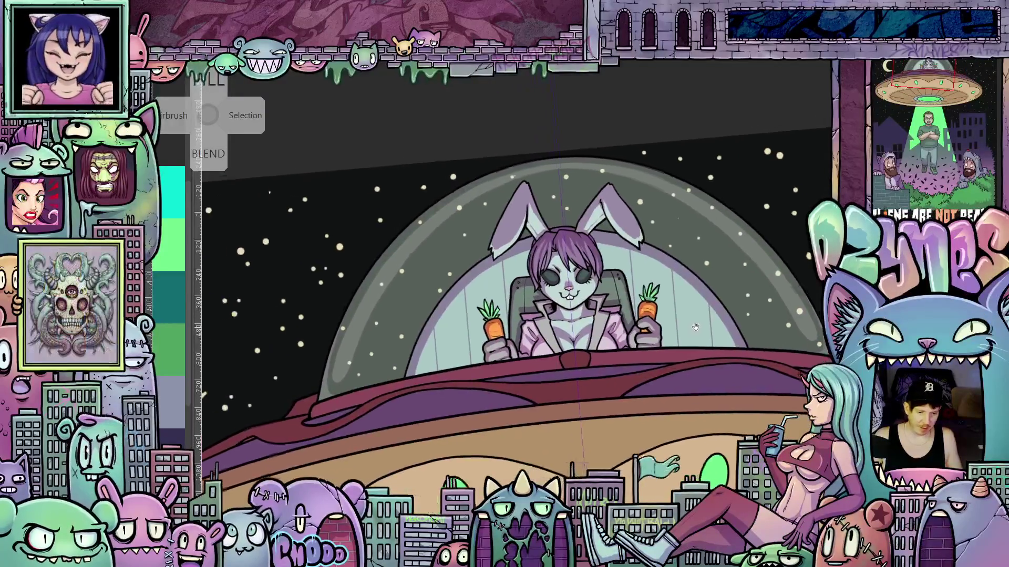
scroll(695, 326, "up", 1)
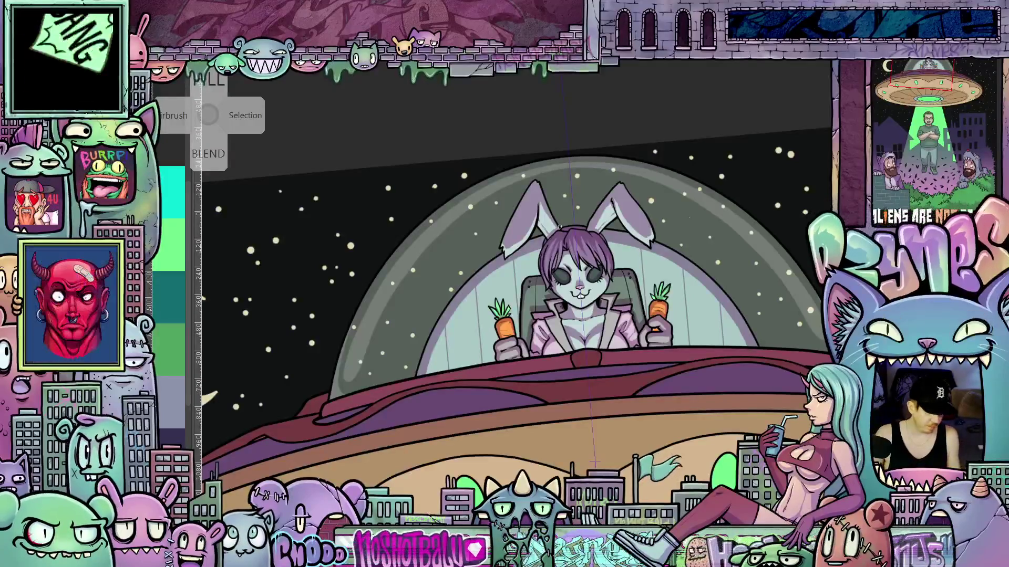
Zoom out to the UFO and moon, rotate the canvas upright, and zoom back in.
scroll(595, 463, "down", 5)
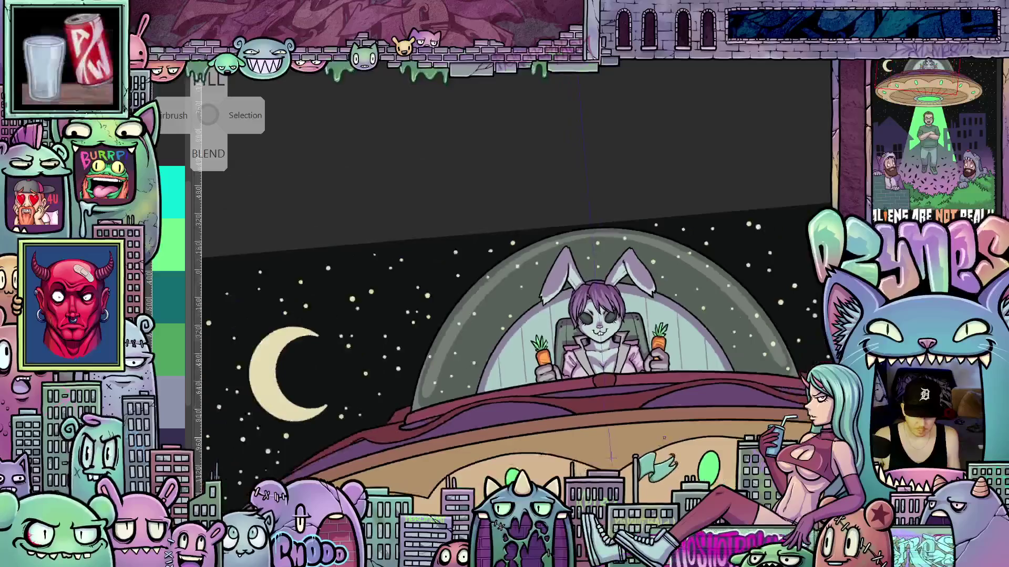
left_click_drag(675, 450, 584, 287)
scroll(613, 337, "down", 5)
left_click_drag(766, 362, 769, 377)
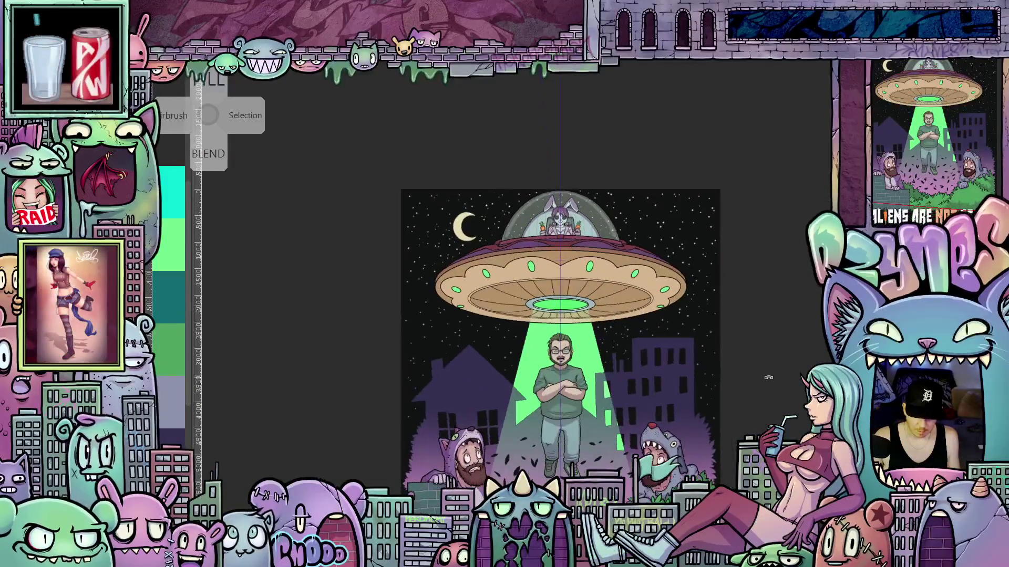
mouse_move(756, 414)
left_mouse_down()
mouse_move(754, 338)
mouse_move(758, 367)
left_mouse_up()
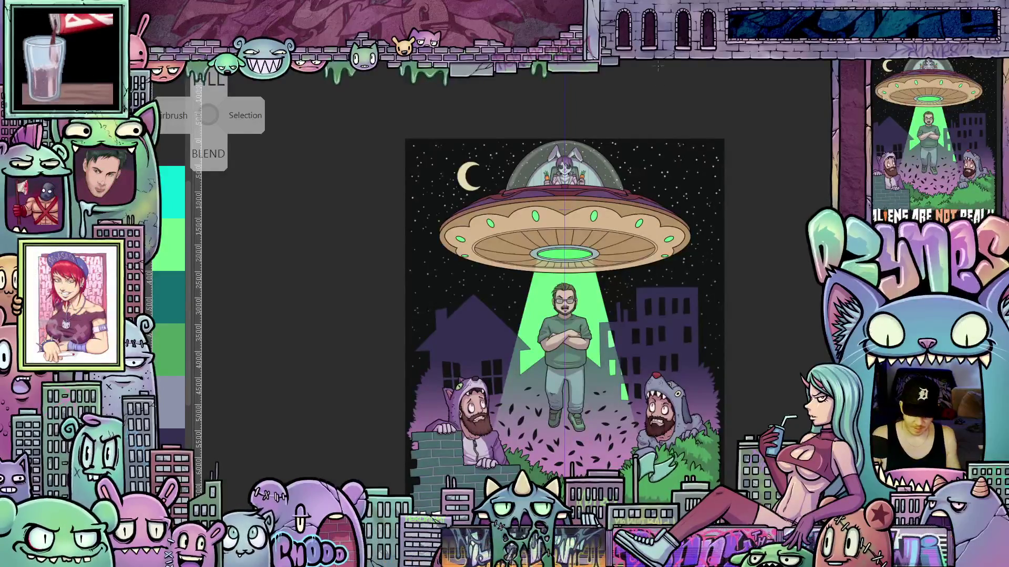
scroll(582, 225, "up", 5)
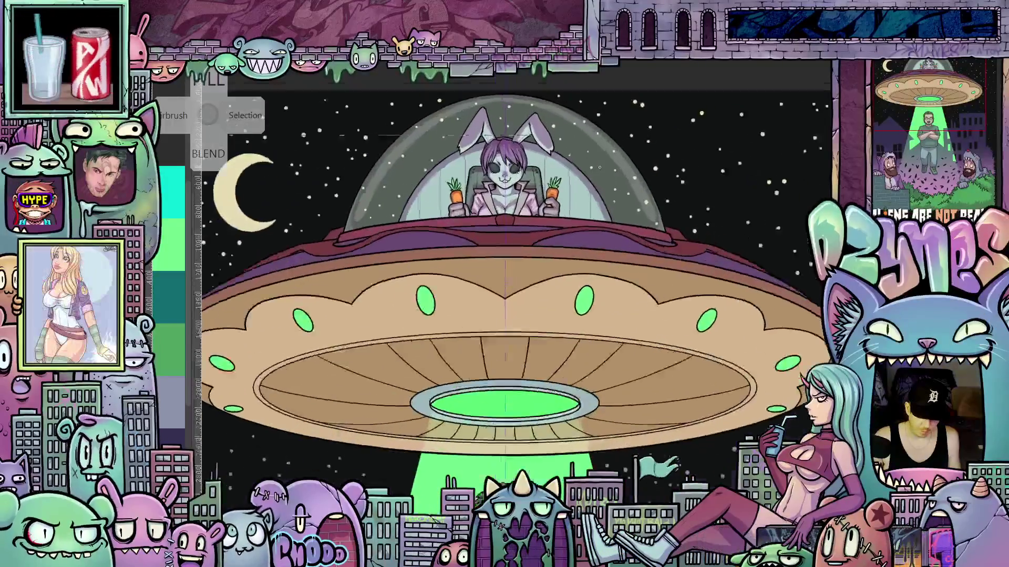
scroll(586, 182, "down", 2)
scroll(658, 266, "up", 2)
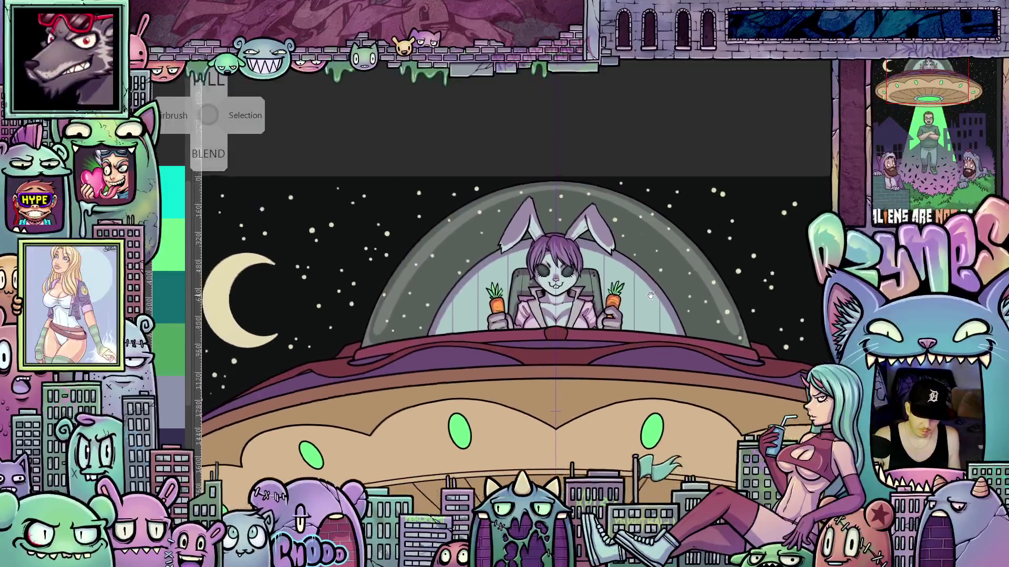
scroll(659, 266, "down", 2)
scroll(658, 277, "up", 2)
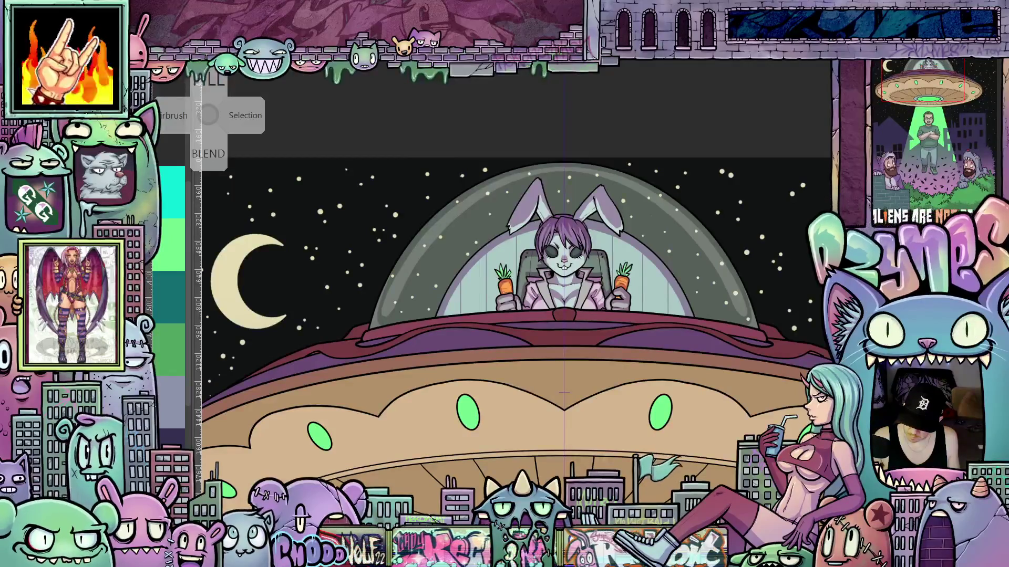
scroll(710, 300, "up", 2)
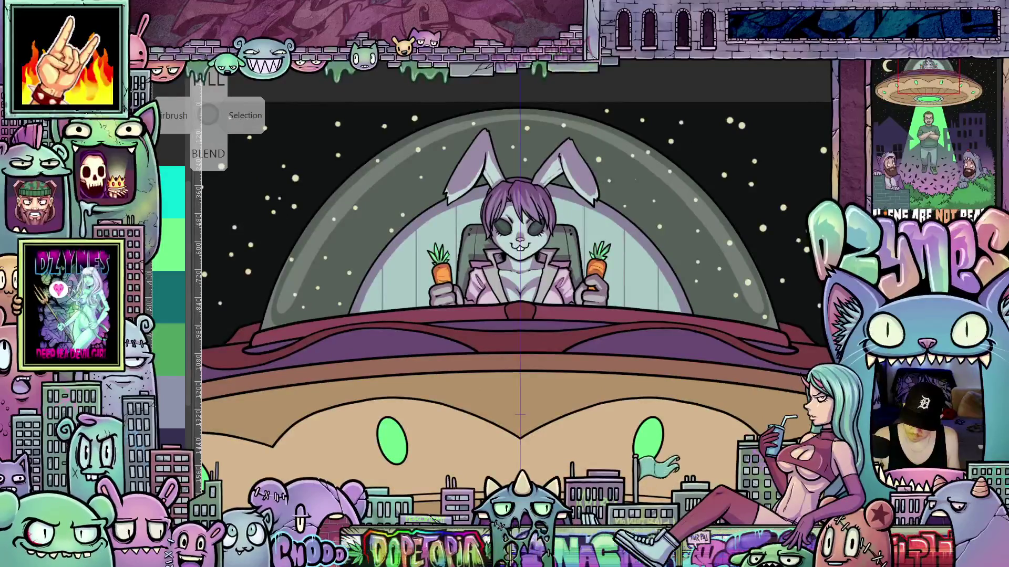
mouse_move(520, 415)
left_mouse_down()
mouse_move(765, 399)
mouse_move(844, 368)
left_mouse_up()
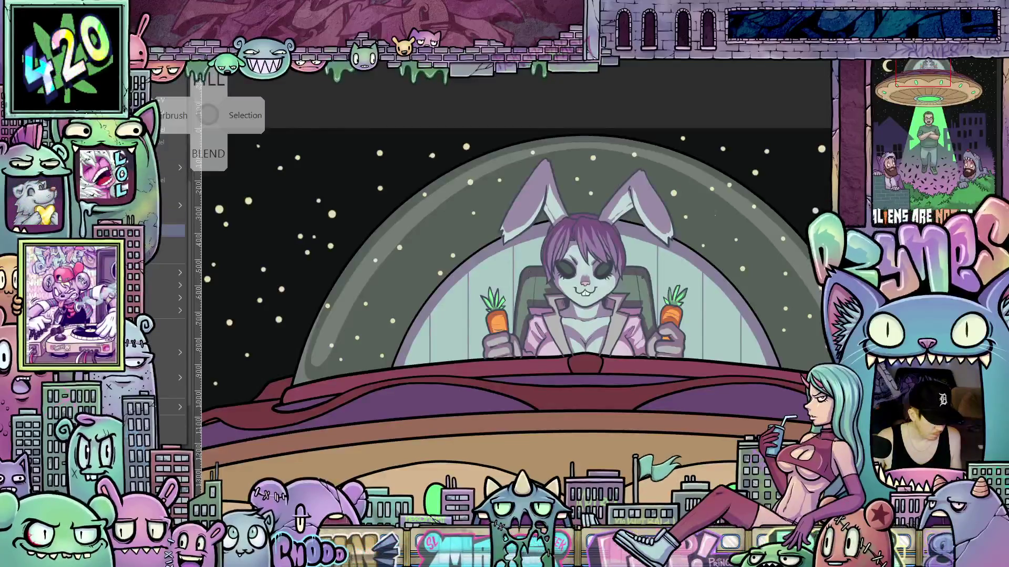
scroll(670, 347, "down", 3)
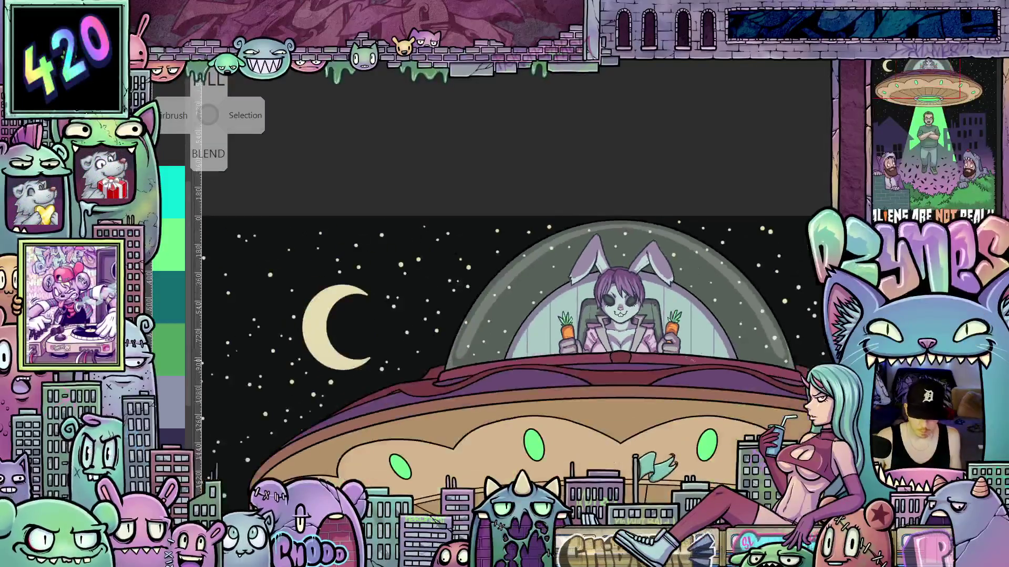
scroll(669, 345, "up", 3)
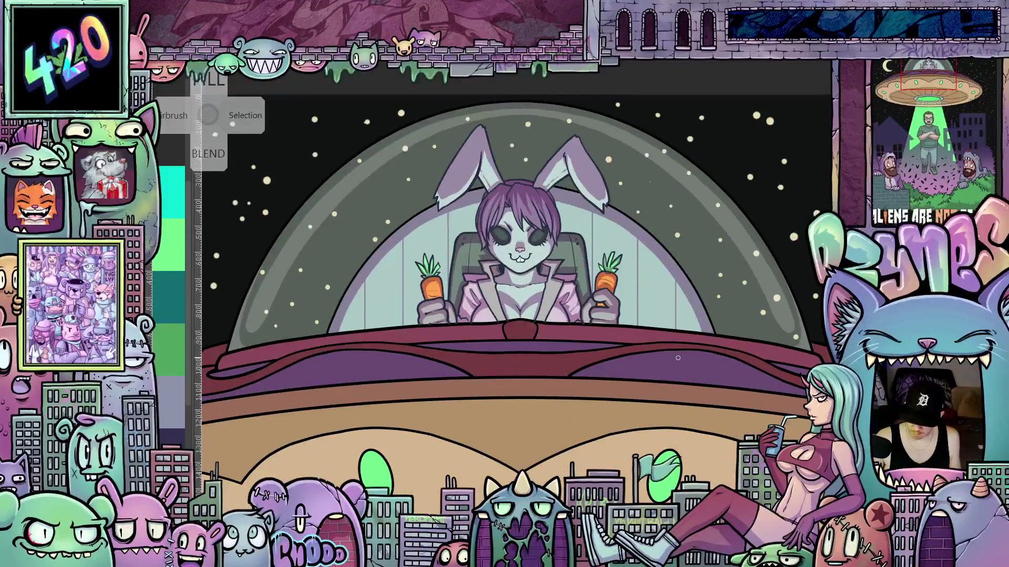
scroll(736, 367, "up", 2)
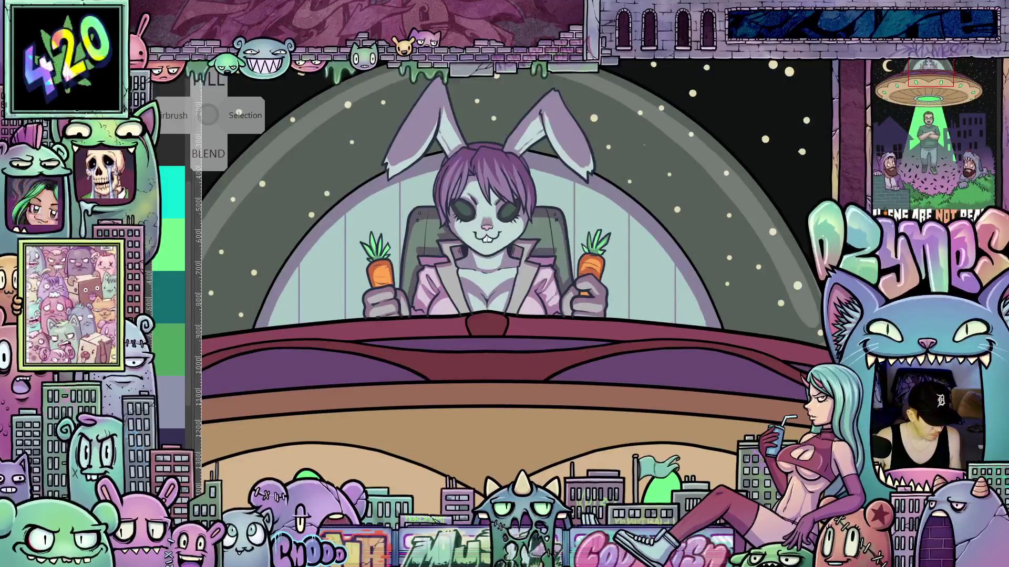
left_click(703, 282)
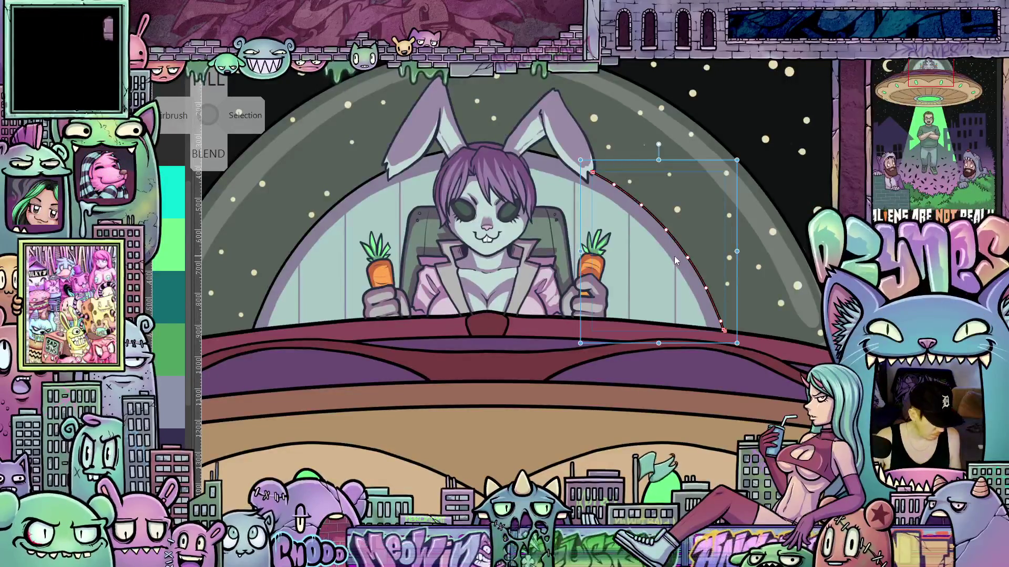
left_click(534, 154, "shift")
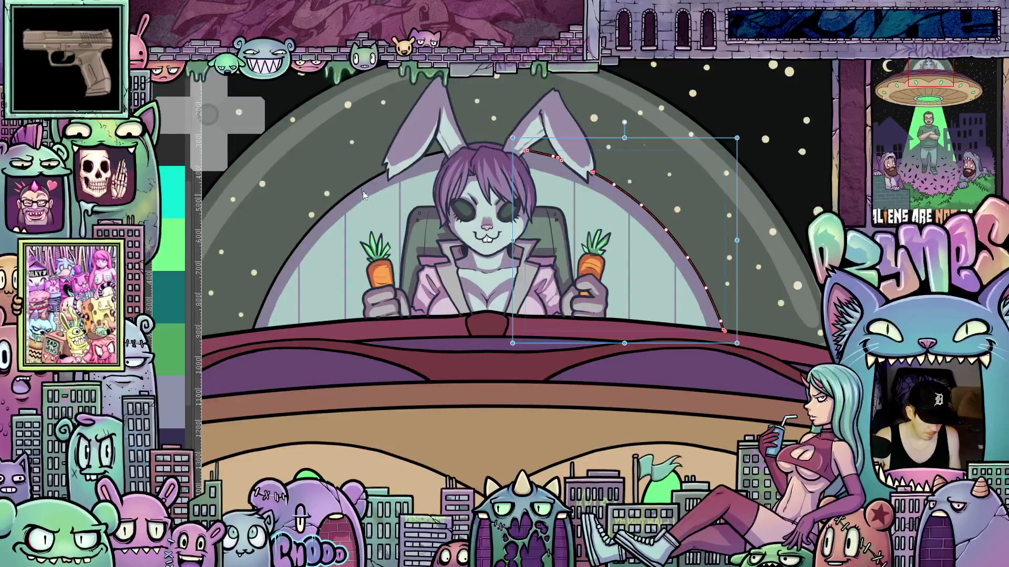
left_click(430, 157, "shift")
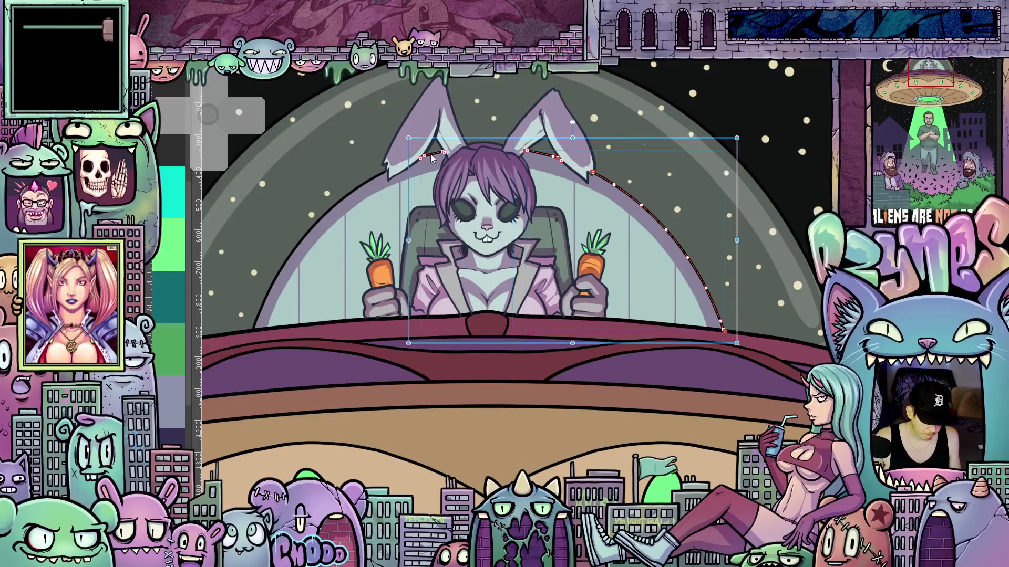
left_click(361, 185, "shift")
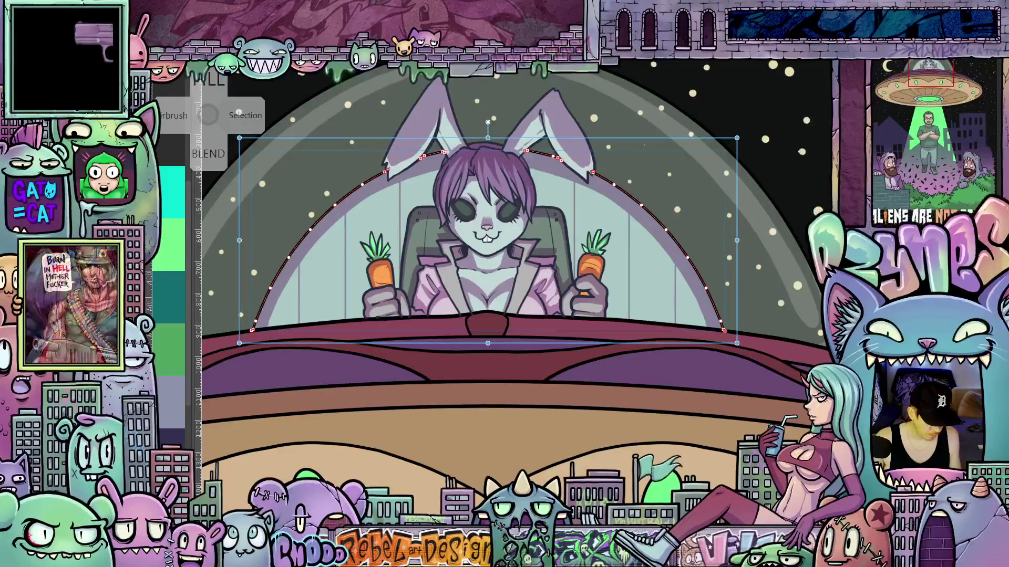
left_click(636, 100)
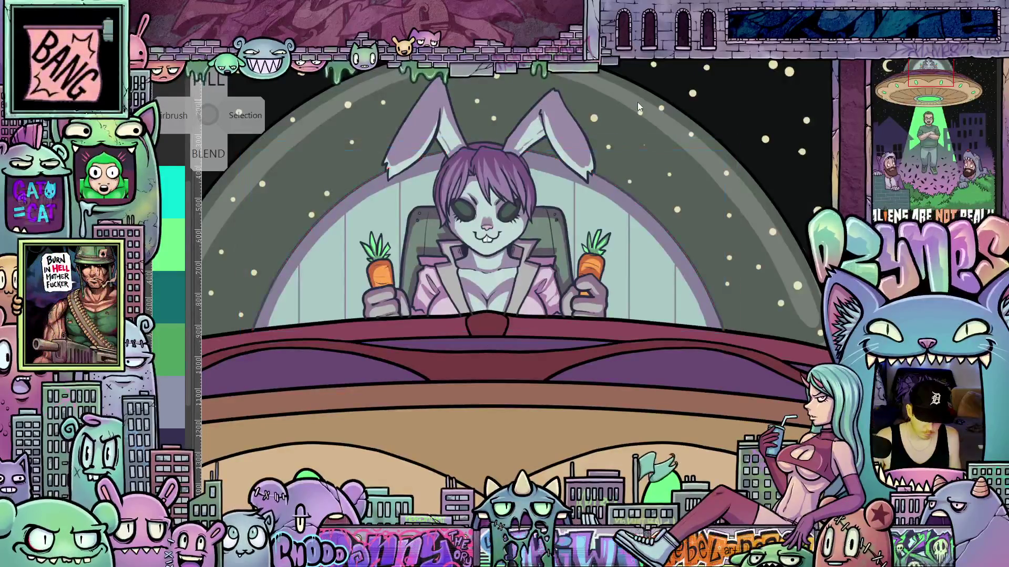
scroll(685, 177, "down", 1)
scroll(691, 189, "down", 1)
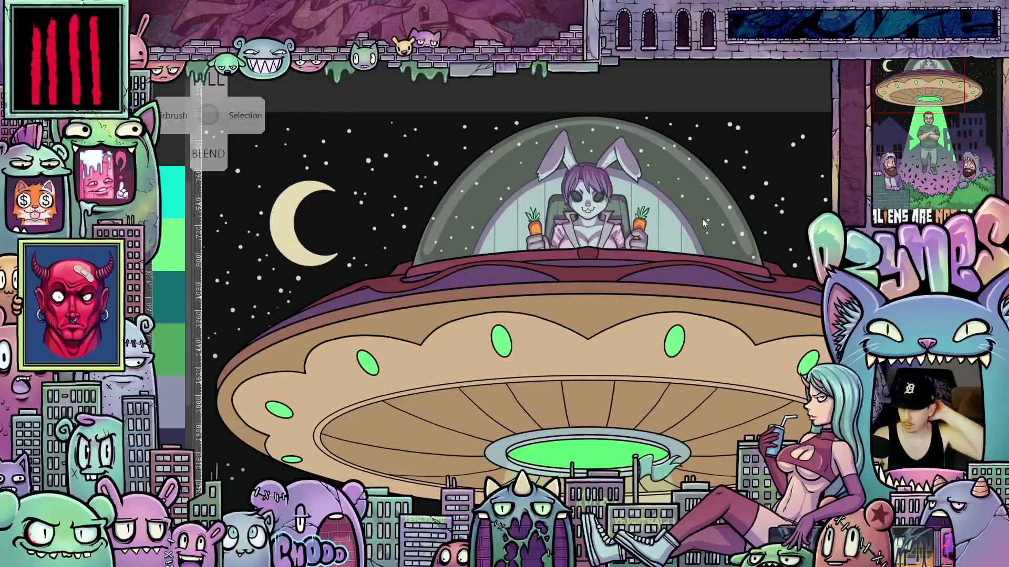
Pan to the hooded men and the abductee, then back up to the UFO and moon.
scroll(702, 218, "down", 3)
left_click_drag(715, 269, 725, 0)
scroll(738, 366, "up", 3)
scroll(726, 346, "up", 5)
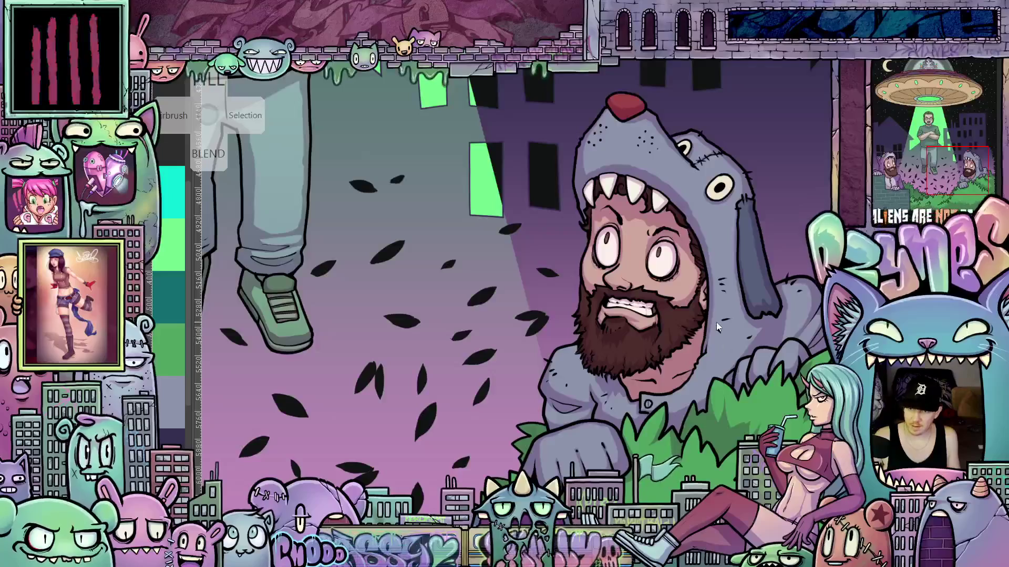
scroll(704, 317, "down", 5)
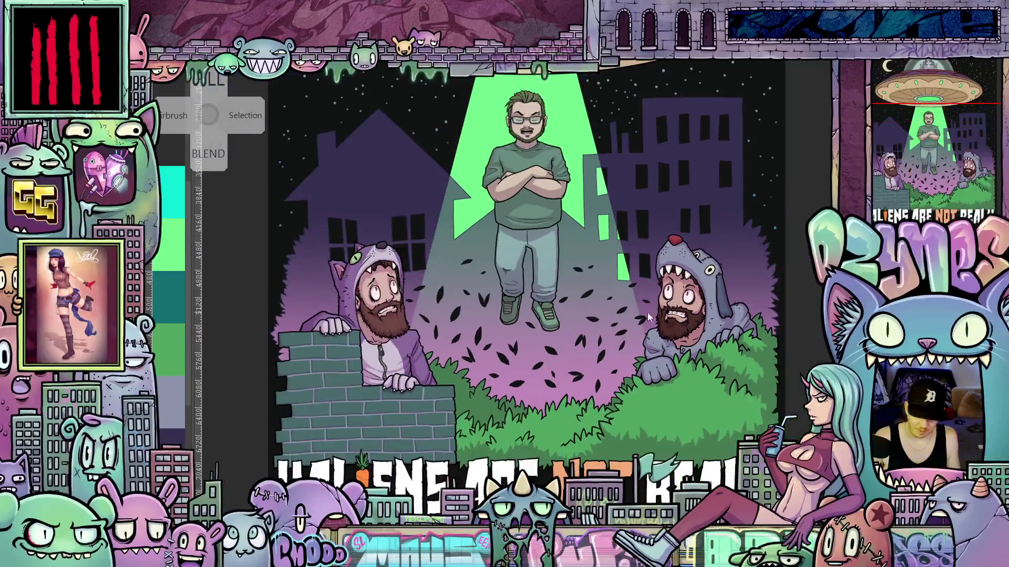
mouse_move(647, 313)
left_mouse_down()
mouse_move(650, 328)
mouse_move(610, 264)
mouse_move(624, 378)
left_mouse_up()
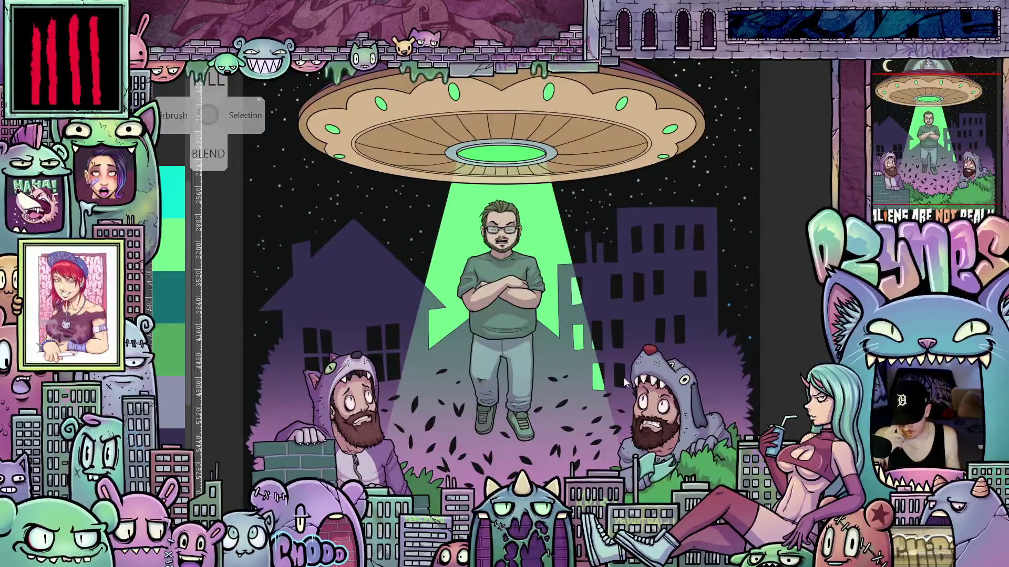
key("ctrl+z")
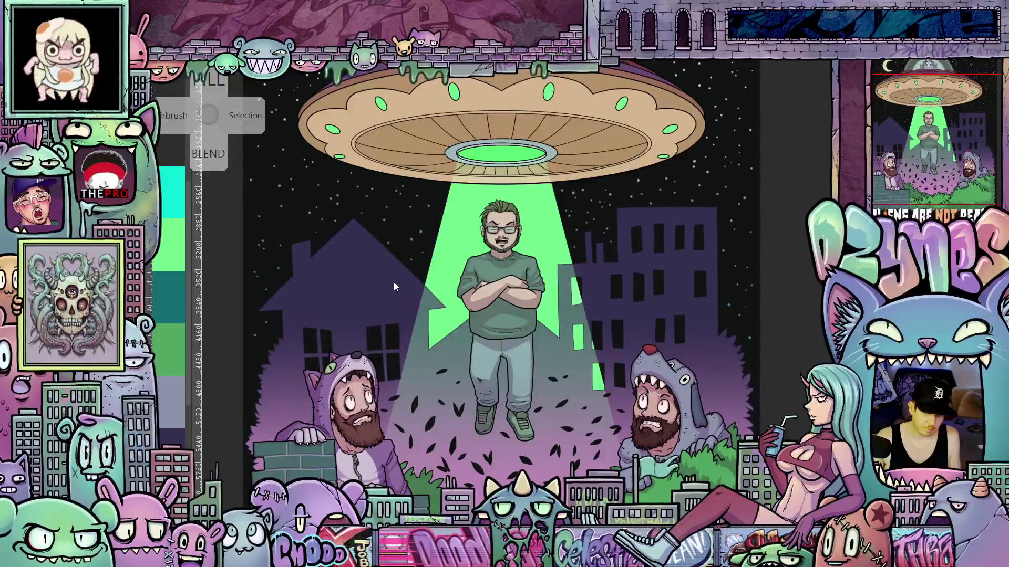
mouse_move(395, 285)
left_mouse_down()
mouse_move(414, 323)
mouse_move(409, 394)
mouse_move(416, 321)
mouse_move(422, 414)
left_mouse_up()
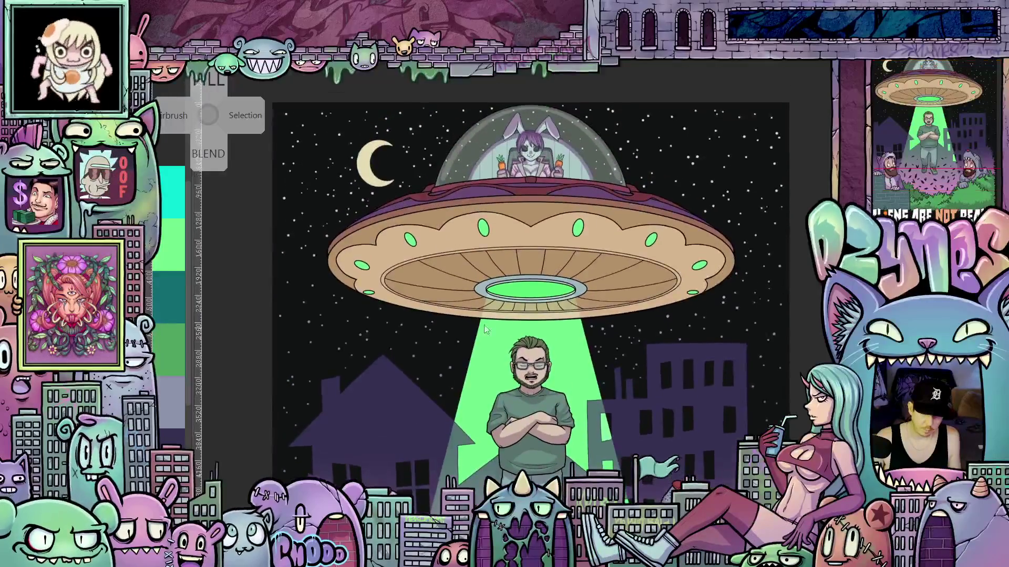
Center the full poster and save it with Ctrl+S.
scroll(610, 372, "down", 3)
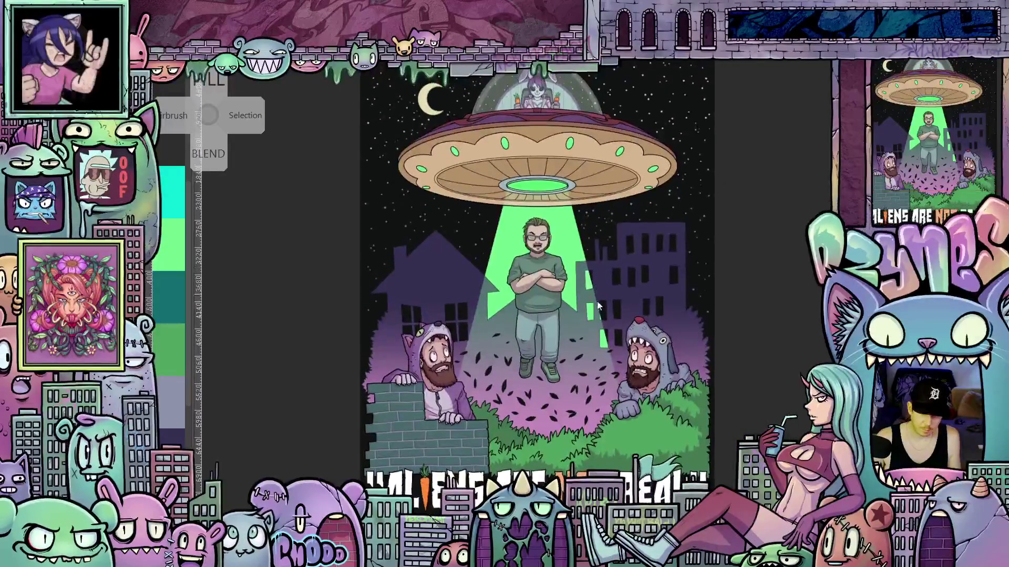
left_click_drag(601, 312, 580, 317)
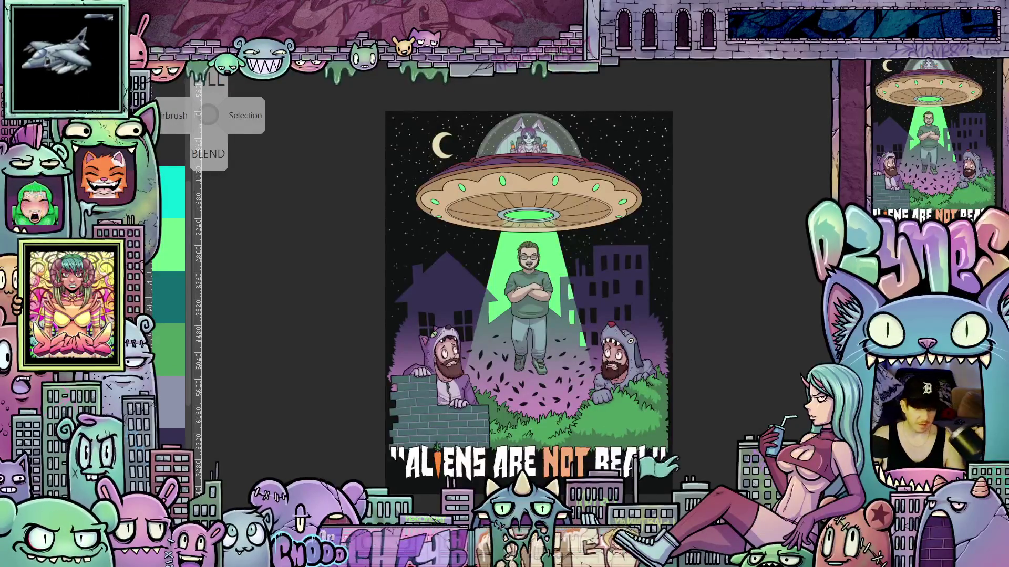
key("ctrl+s")
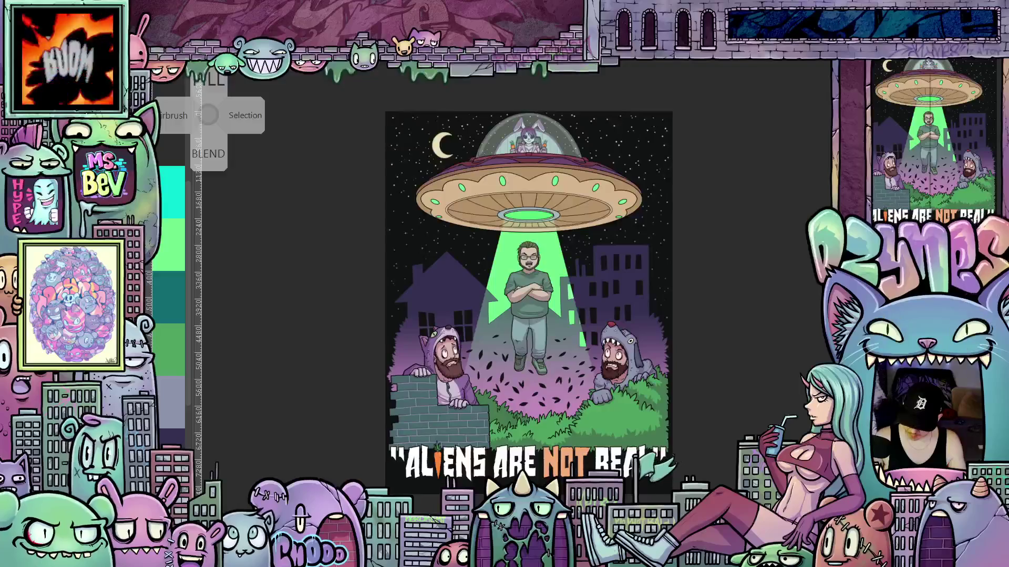
scroll(553, 106, "up", 5)
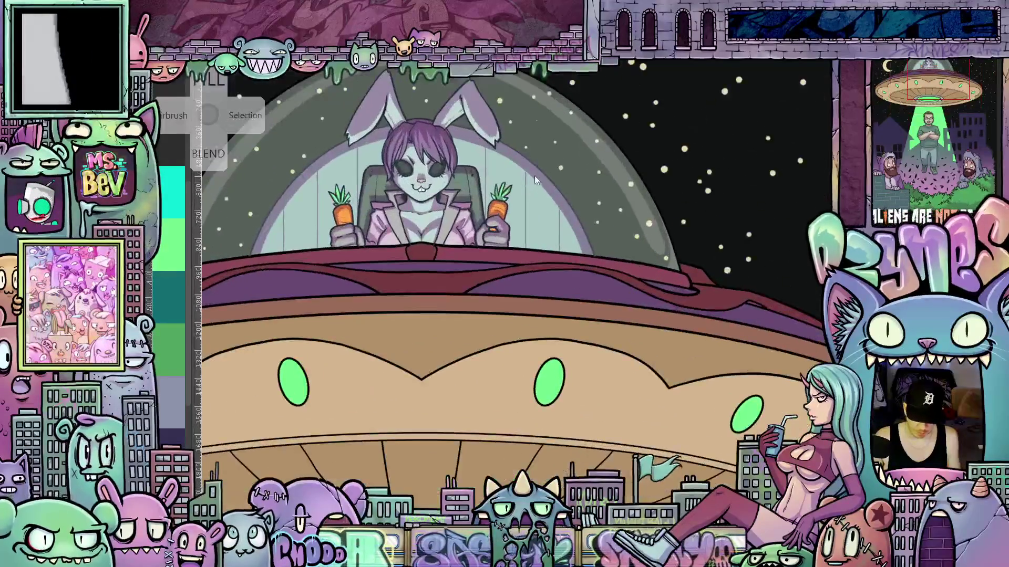
Zoom in on the bunny's glass dome and lasso a crescent along its right edge.
scroll(537, 160, "up", 3)
left_click_drag(536, 161, 608, 263)
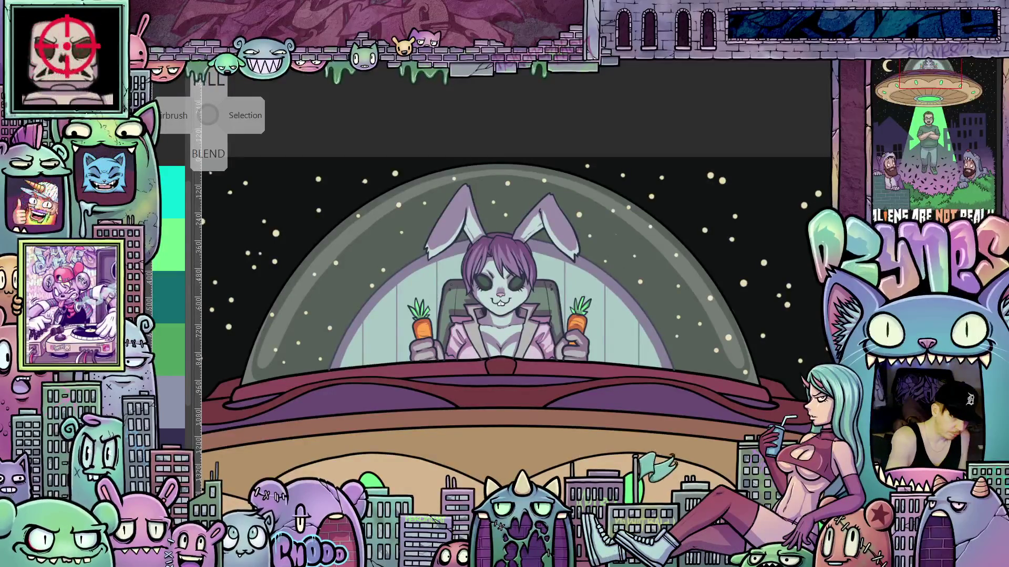
left_click_drag(626, 326, 562, 337)
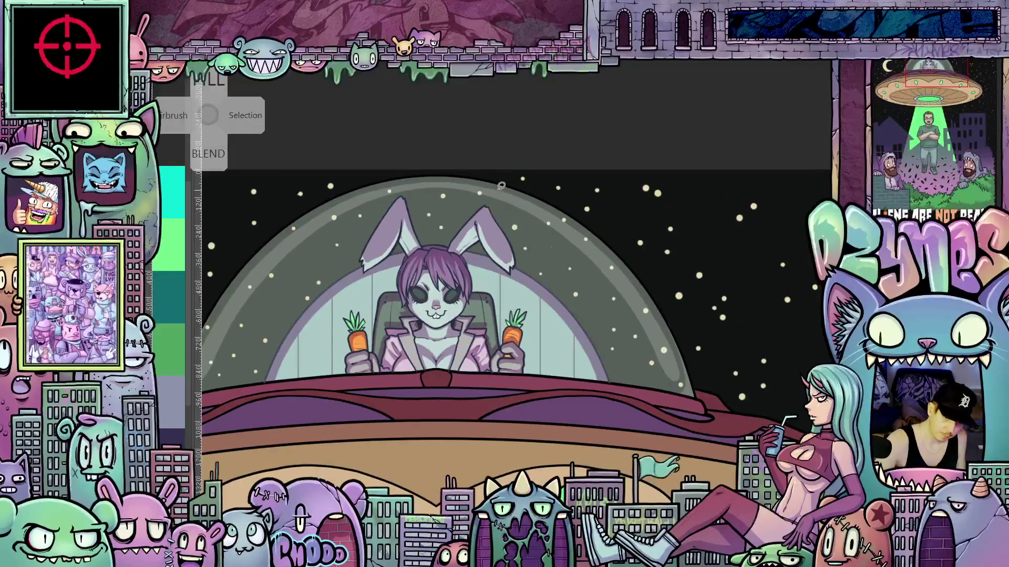
left_click_drag(499, 175, 530, 223)
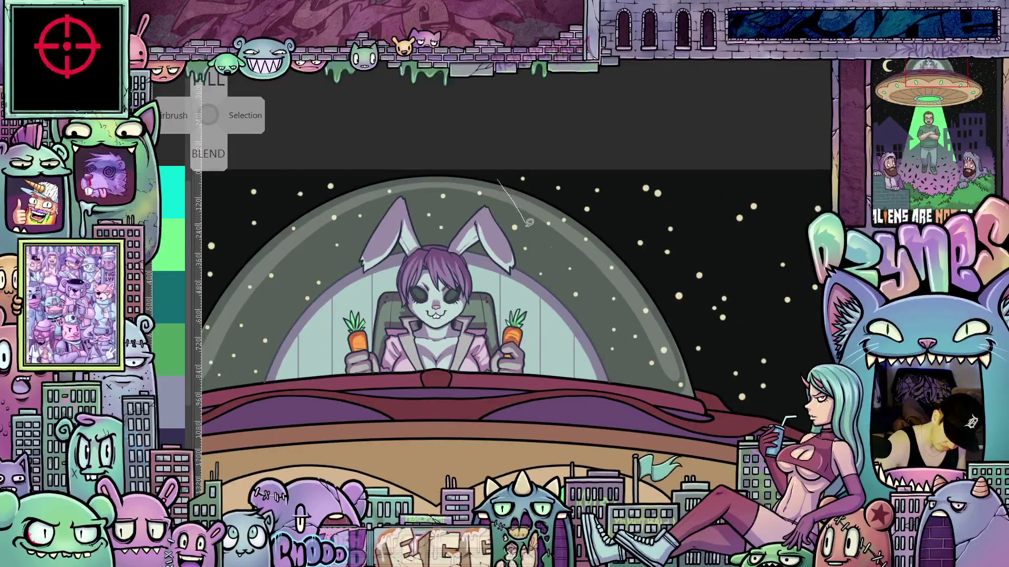
left_click_drag(544, 262, 566, 371)
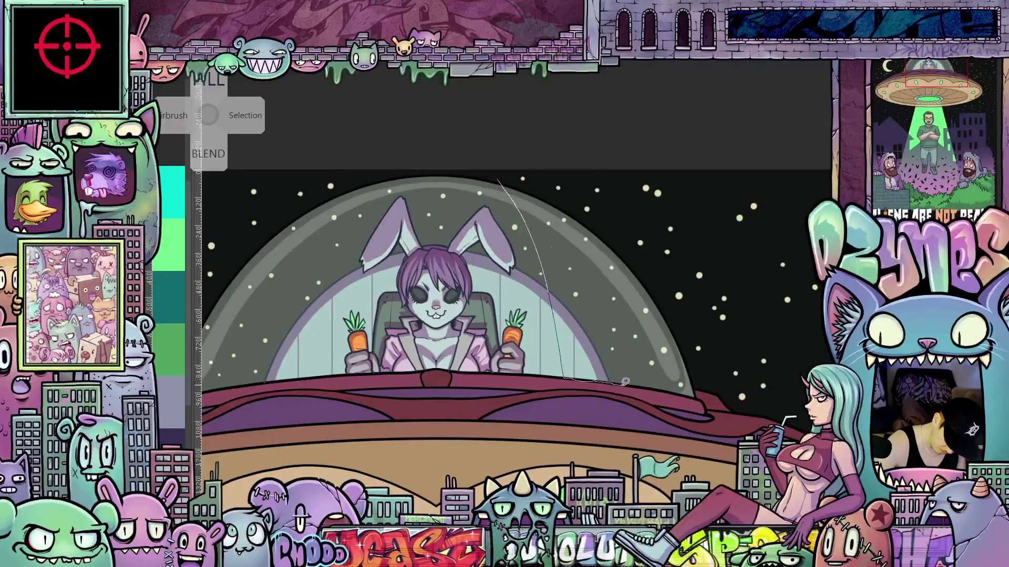
left_click_drag(636, 383, 632, 339)
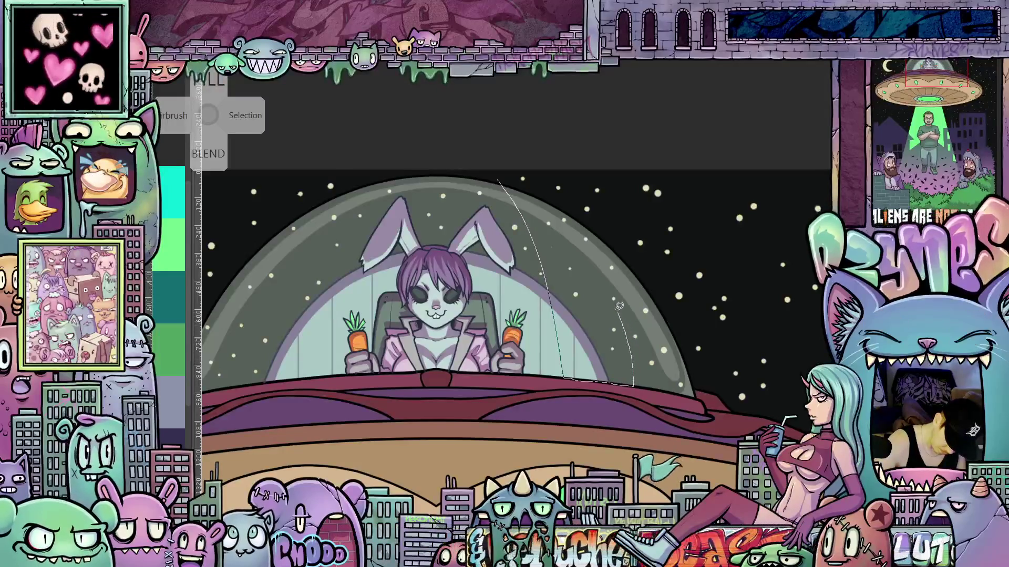
left_click_drag(619, 306, 582, 237)
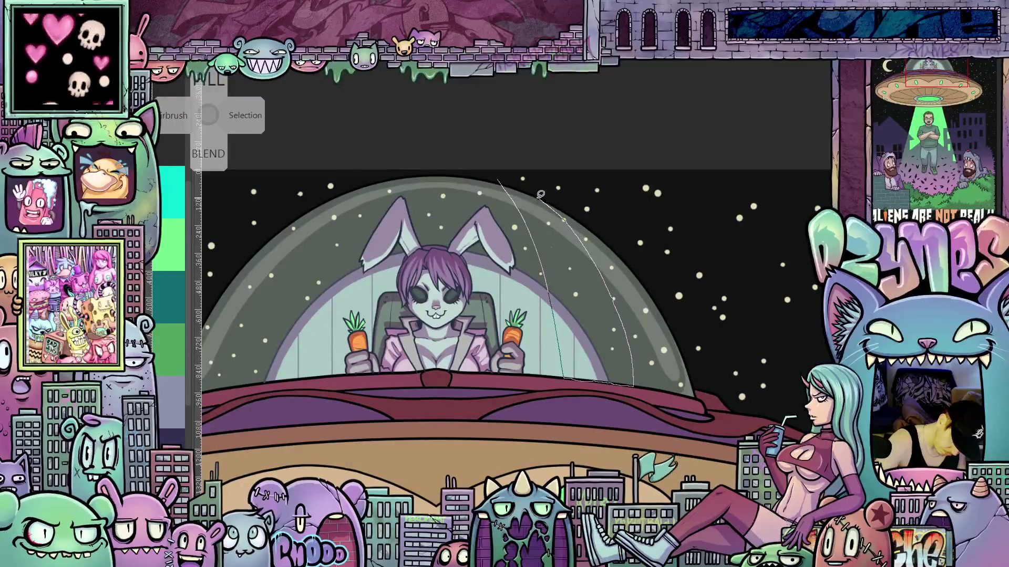
left_click_drag(502, 176, 497, 179)
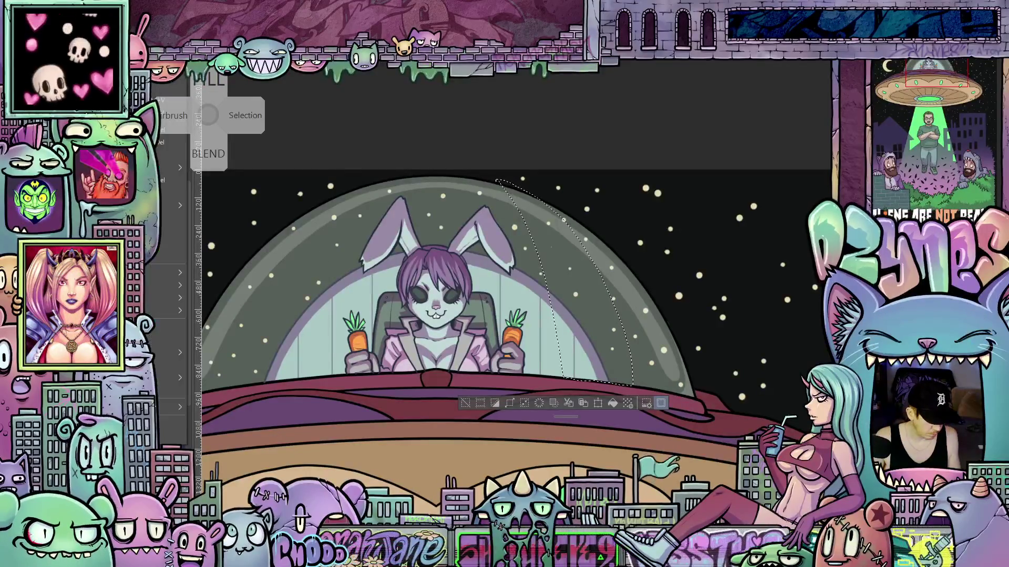
Fill the crescent with white, deselect it, and make the highlight fainter.
left_click_drag(518, 195, 604, 341)
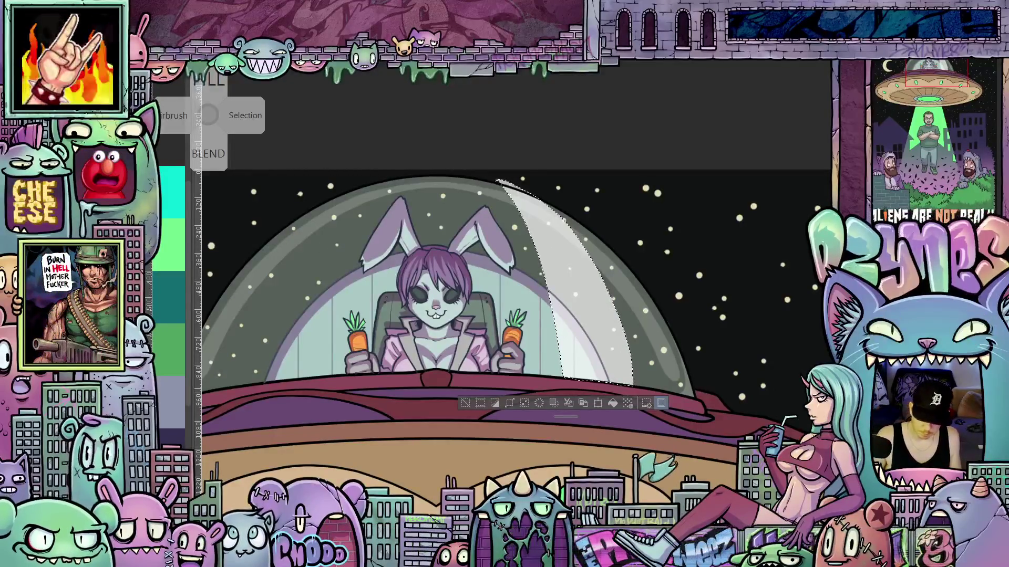
key("ctrl+d")
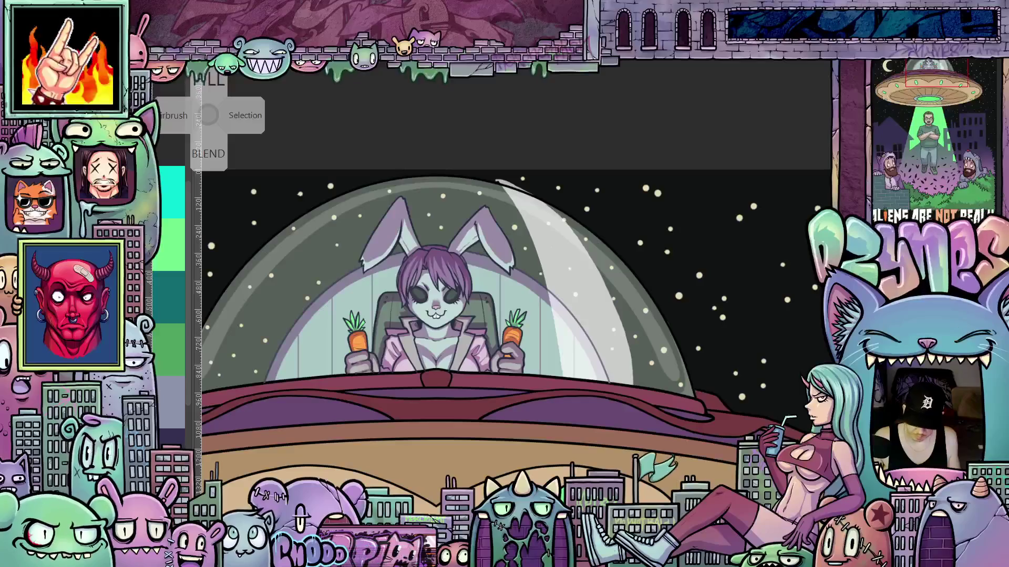
key("ctrl+z")
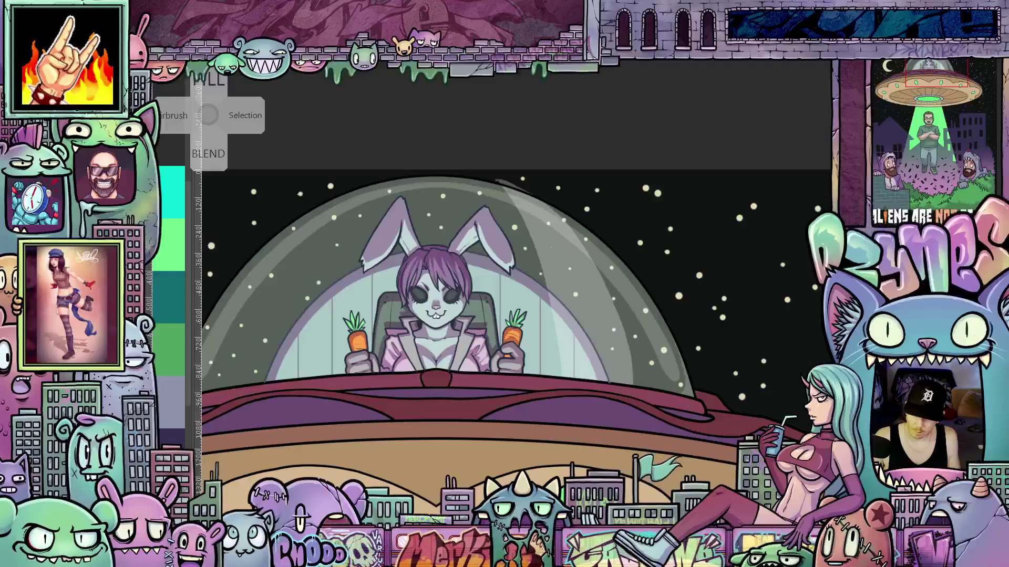
scroll(736, 388, "down", 5)
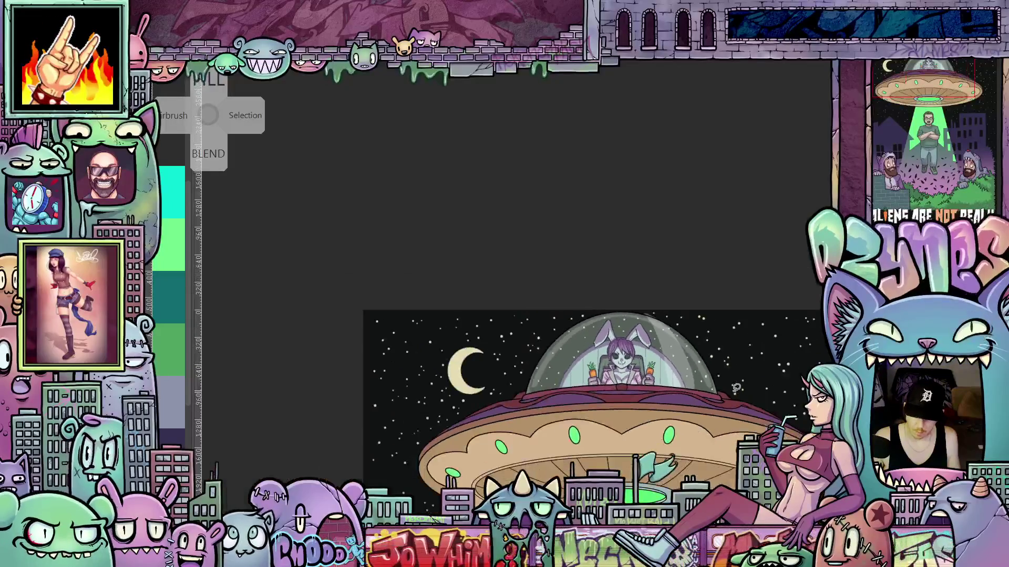
scroll(752, 387, "up", 3)
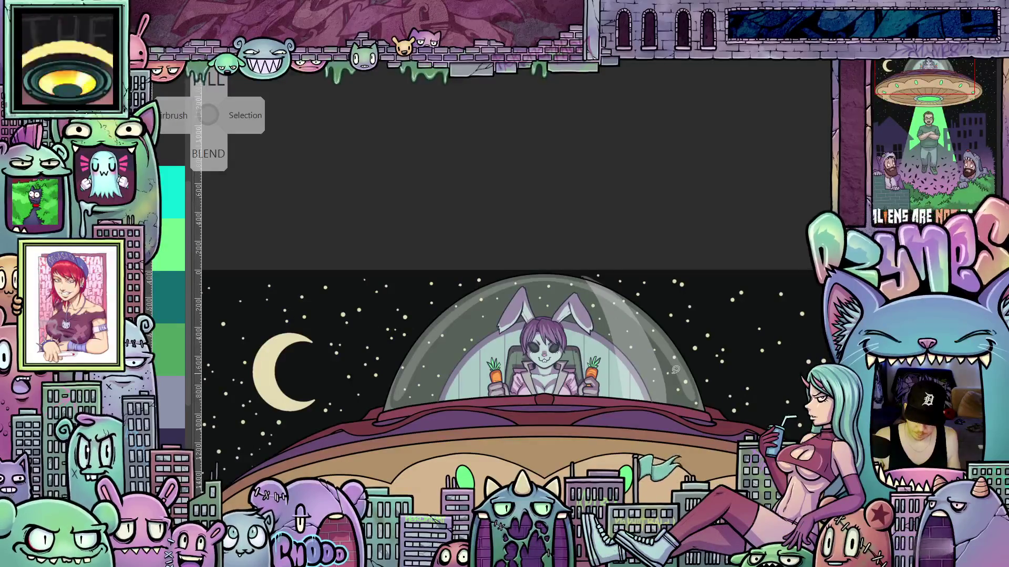
scroll(676, 369, "up", 4)
scroll(675, 370, "down", 1)
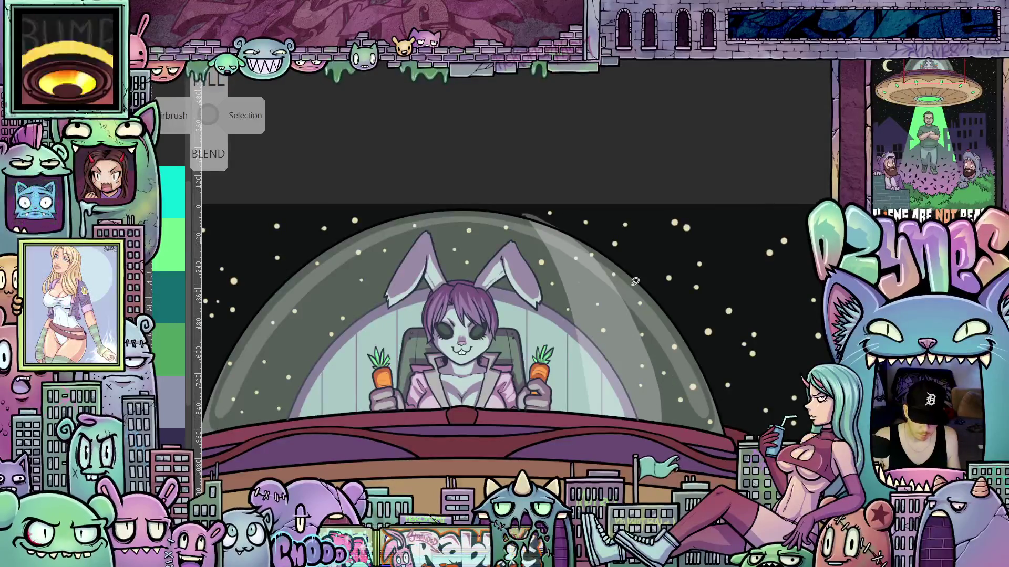
left_click_drag(623, 227, 426, 117)
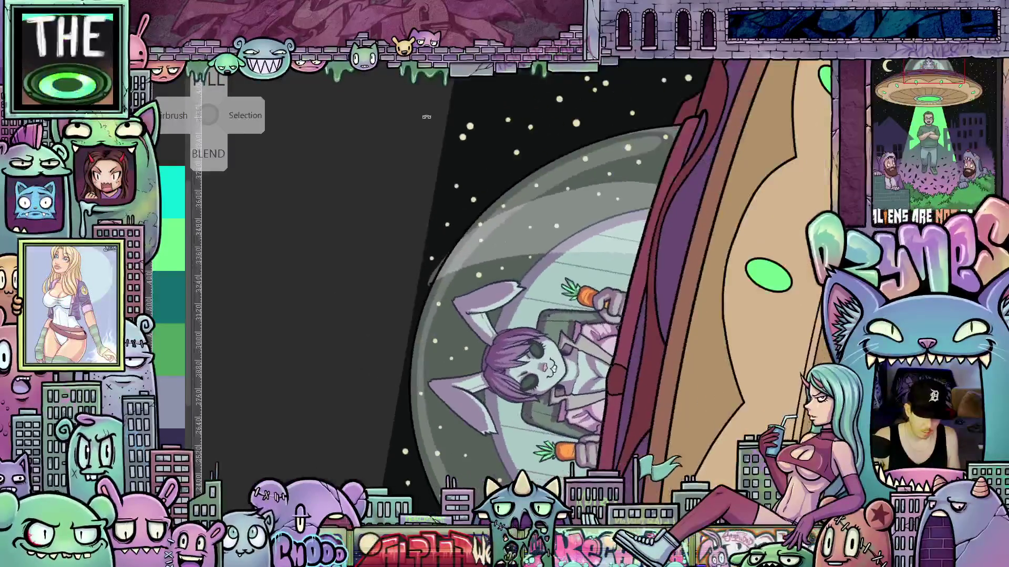
scroll(408, 225, "up", 2)
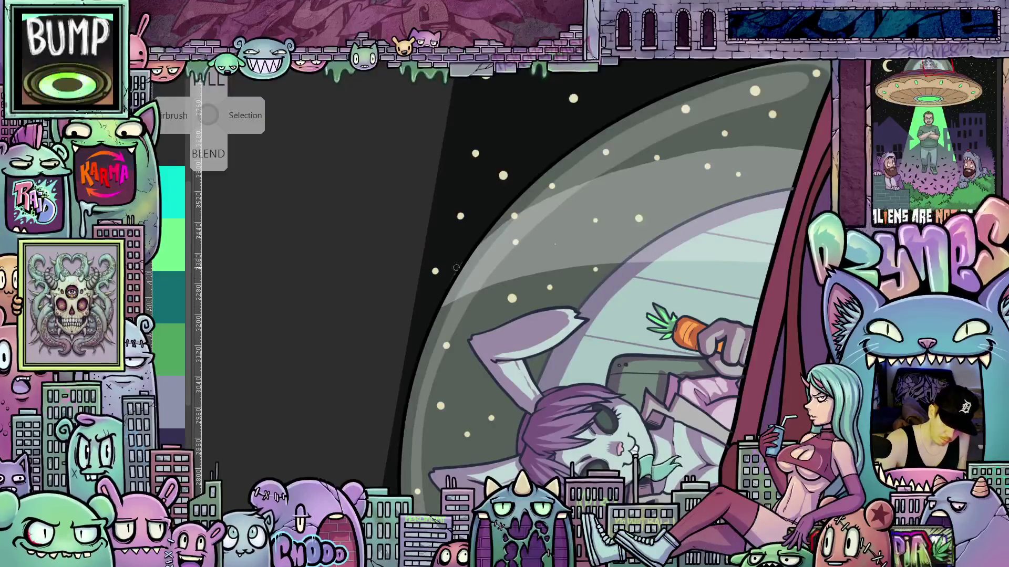
mouse_move(436, 323)
left_mouse_down()
mouse_move(560, 370)
mouse_move(531, 415)
mouse_move(446, 449)
left_mouse_up()
left_click_drag(614, 418, 649, 348)
mouse_move(513, 455)
left_mouse_down()
mouse_move(605, 420)
mouse_move(678, 336)
mouse_move(700, 240)
left_mouse_up()
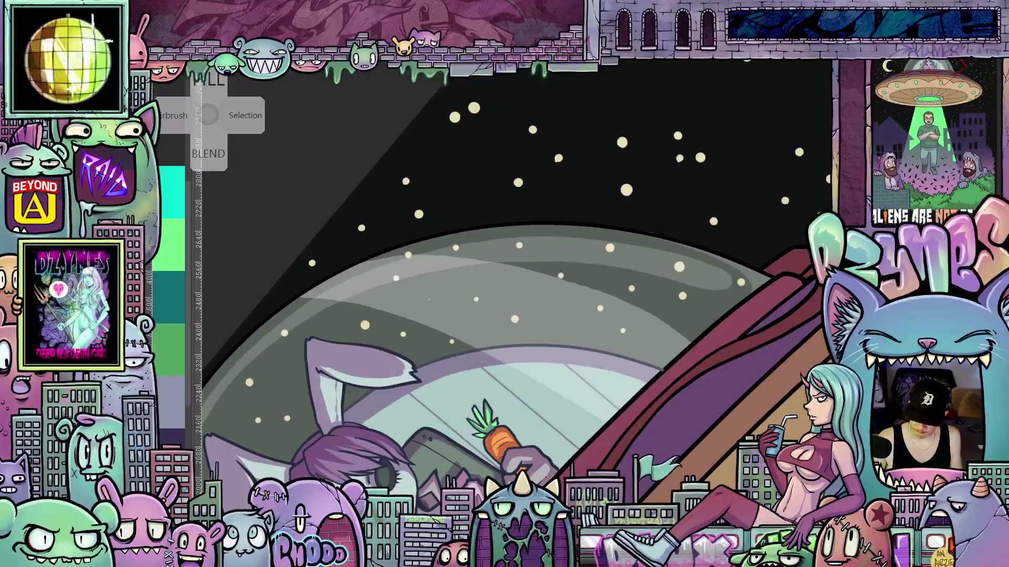
scroll(678, 423, "up", 3)
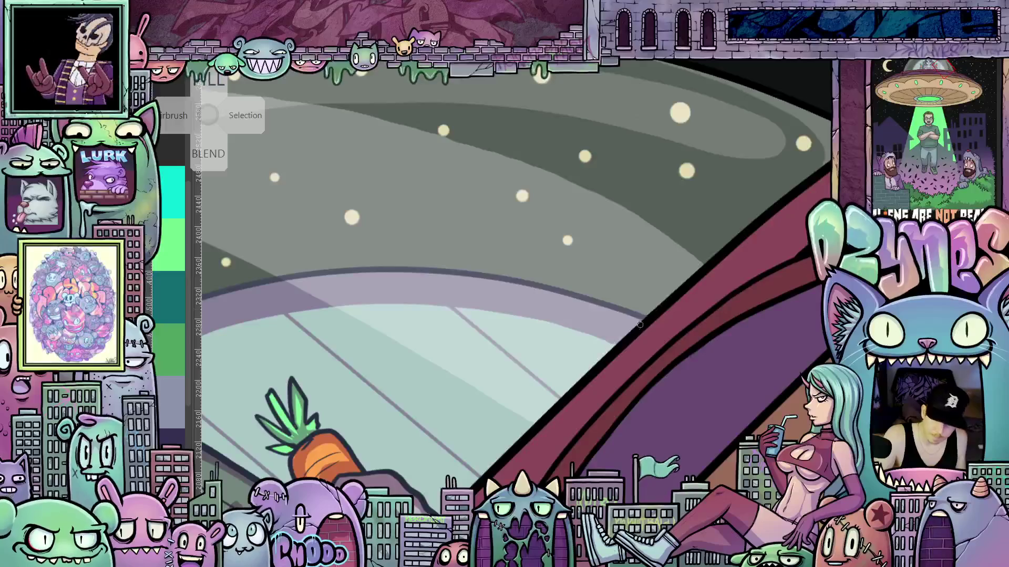
mouse_move(610, 367)
left_mouse_down()
mouse_move(700, 298)
mouse_move(576, 372)
mouse_move(700, 383)
mouse_move(711, 306)
left_mouse_up()
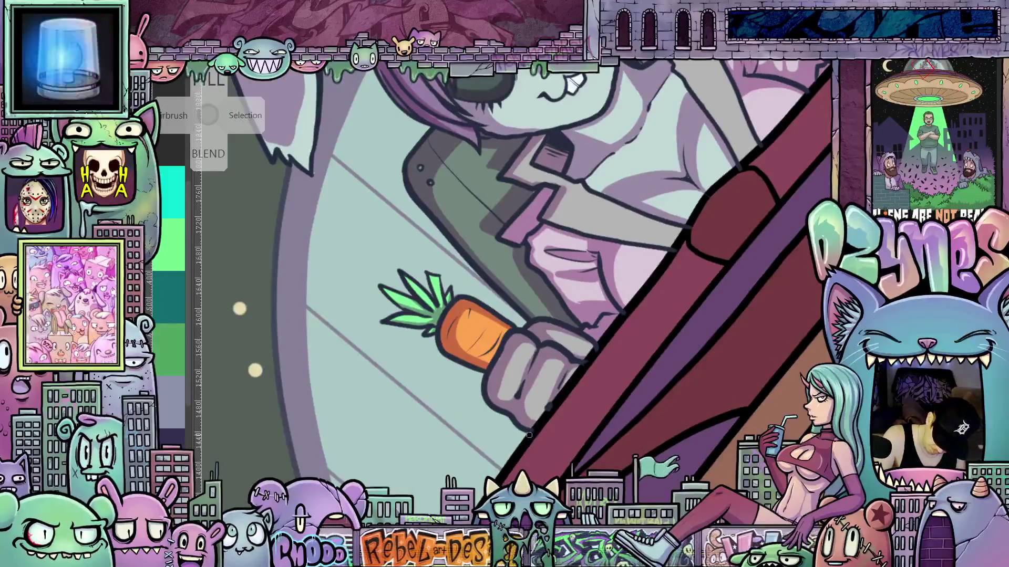
left_click_drag(630, 426, 597, 408)
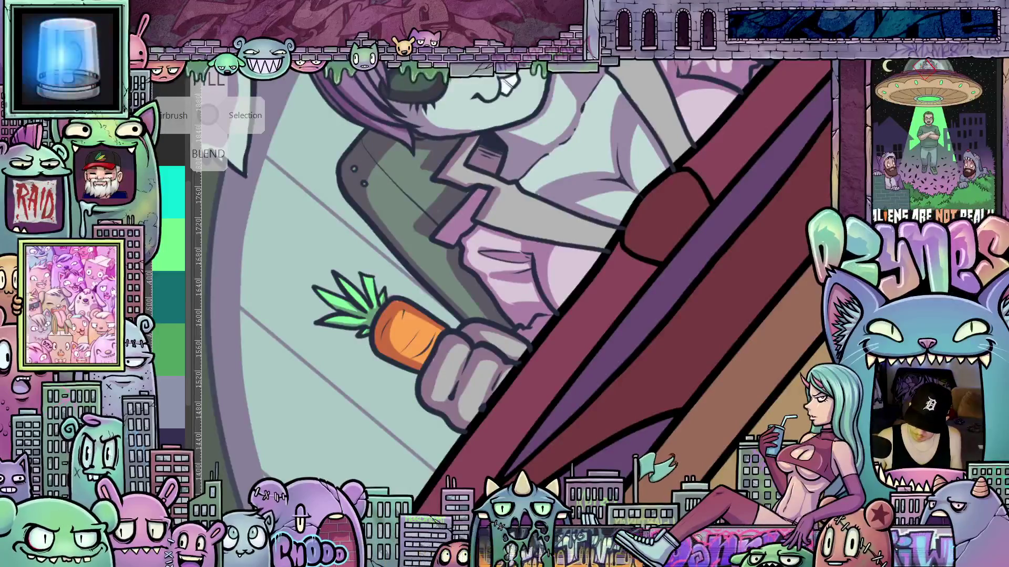
mouse_move(681, 346)
left_mouse_down()
mouse_move(644, 399)
mouse_move(431, 392)
mouse_move(533, 219)
mouse_move(596, 328)
left_mouse_up()
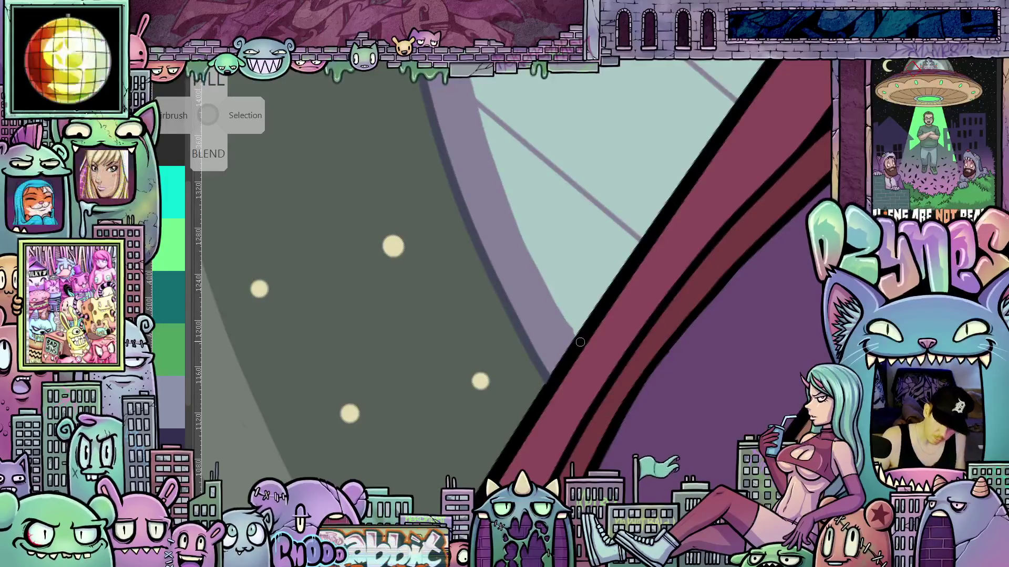
Zoom in on the bunny's ear and paint a short dark stroke over the notch in its outline.
scroll(554, 267, "down", 5)
scroll(492, 332, "up", 8)
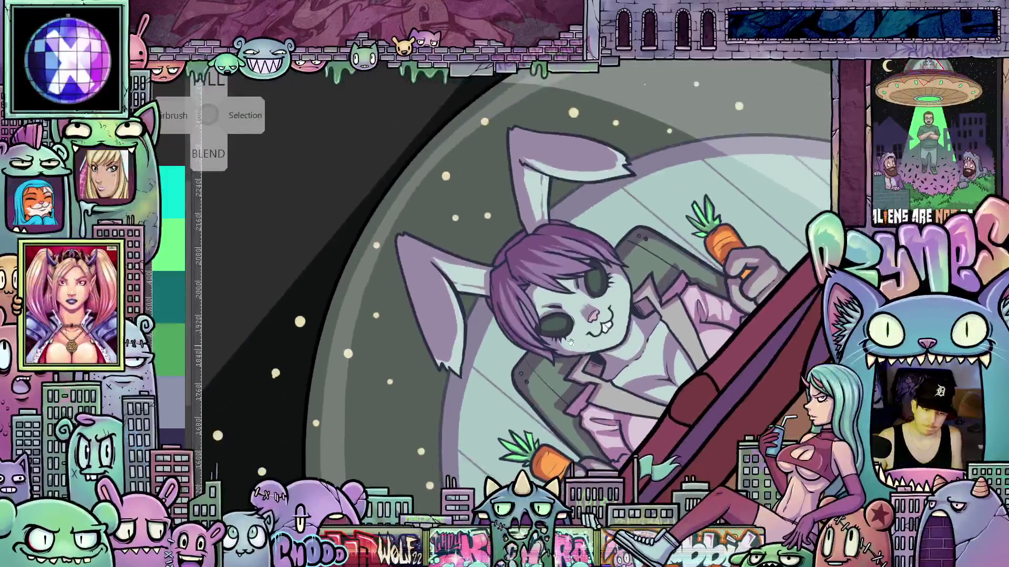
scroll(493, 332, "up", 4)
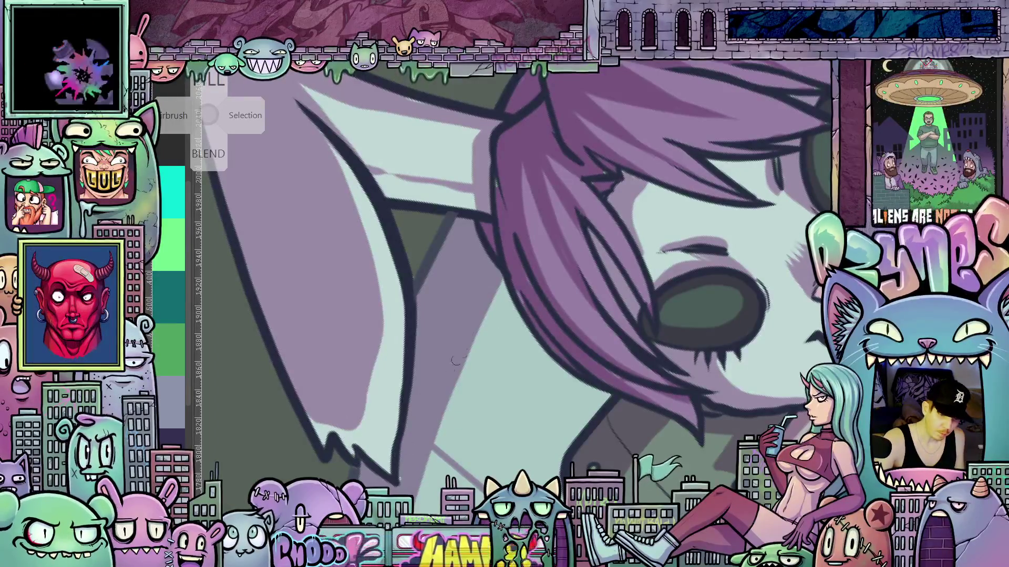
mouse_move(456, 361)
left_mouse_down()
mouse_move(428, 378)
mouse_move(461, 390)
left_mouse_up()
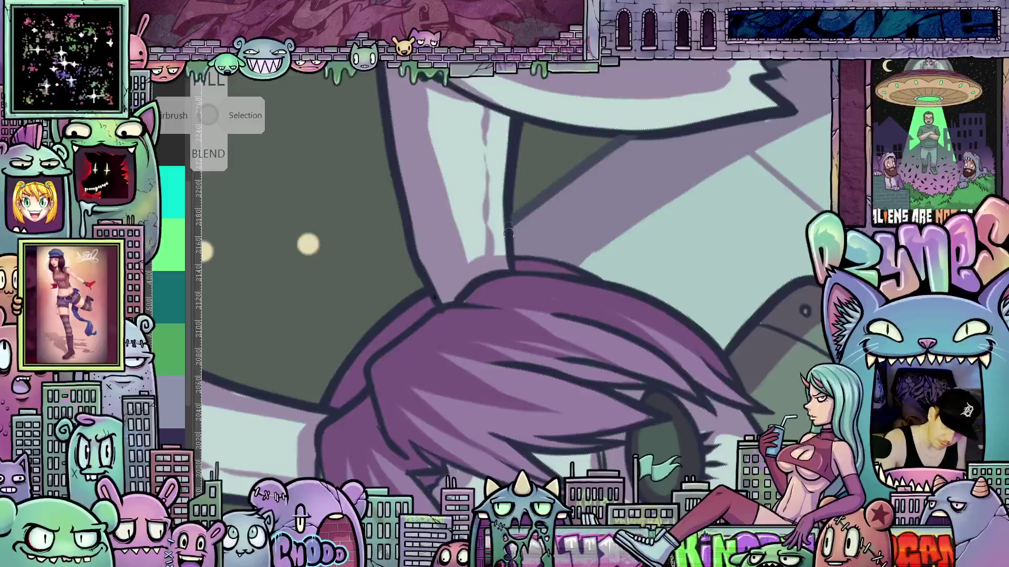
mouse_move(523, 255)
left_mouse_down()
mouse_move(516, 295)
mouse_move(511, 276)
left_mouse_up()
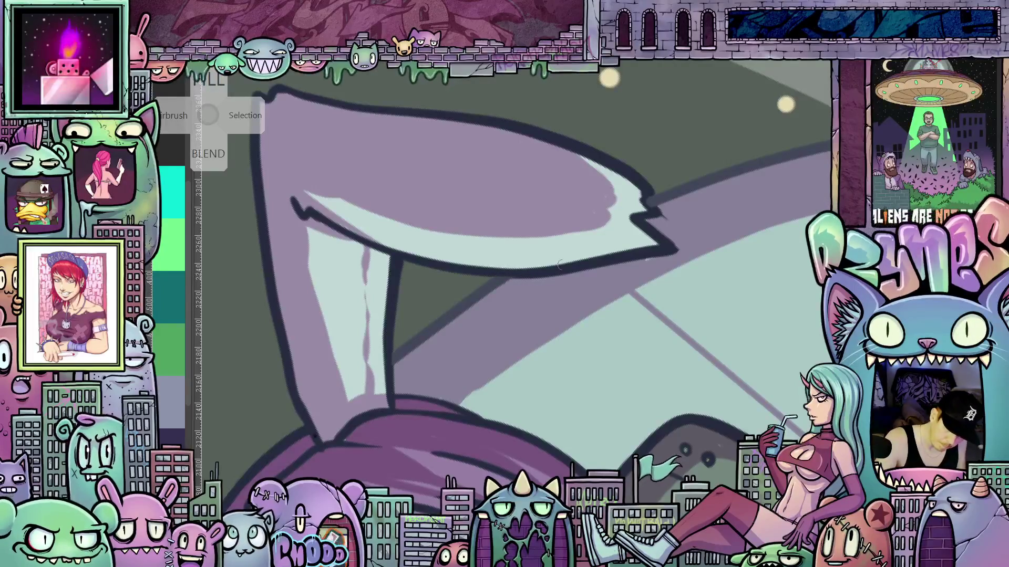
mouse_move(560, 266)
left_mouse_down()
mouse_move(528, 311)
mouse_move(528, 347)
left_mouse_up()
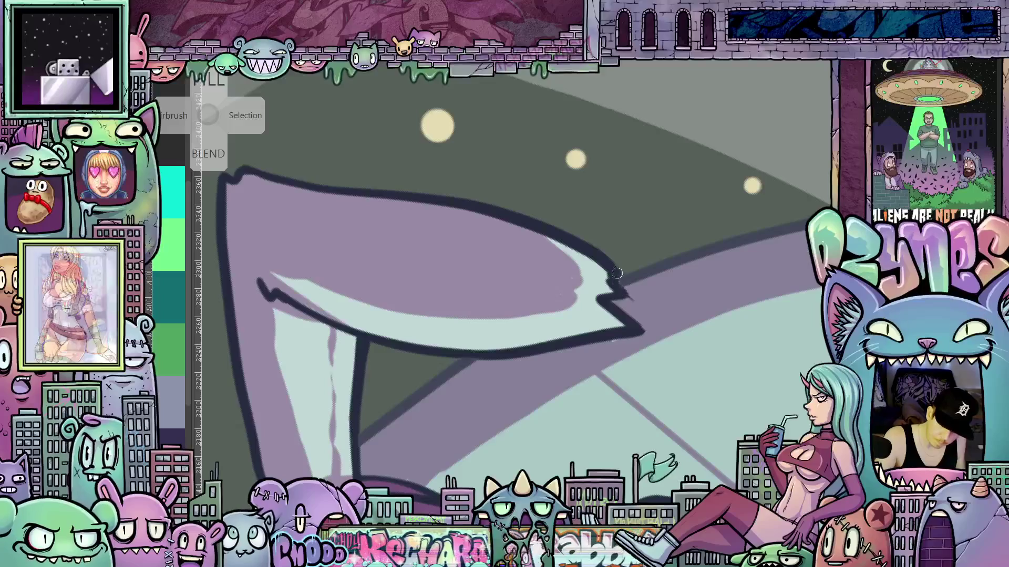
left_click_drag(616, 273, 624, 295)
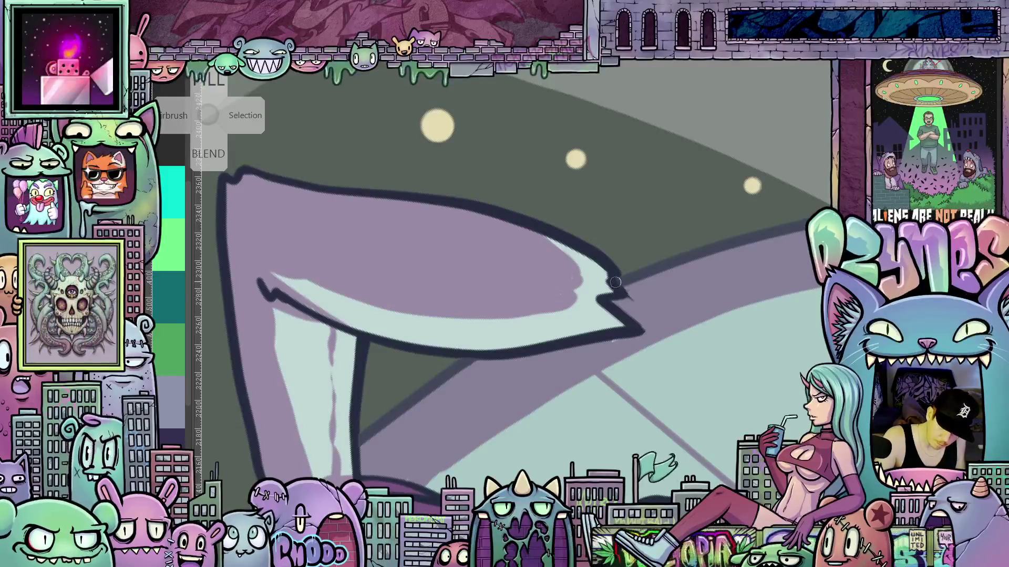
mouse_move(618, 380)
left_mouse_down()
mouse_move(651, 280)
mouse_move(766, 181)
mouse_move(883, 50)
left_mouse_up()
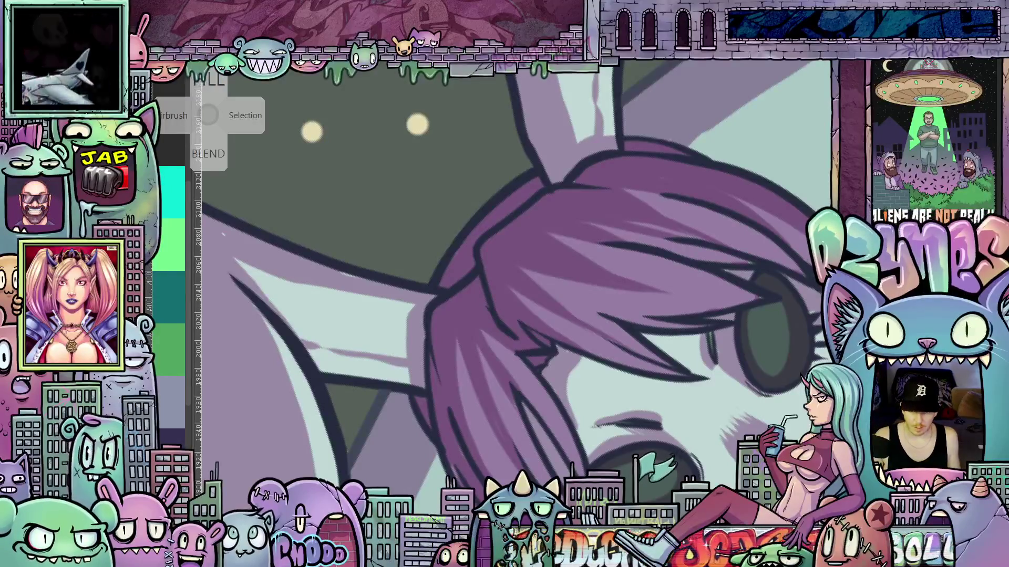
Bring up TourBox Console and scroll through the CSP Animation preset's button list.
key("alt+Tab")
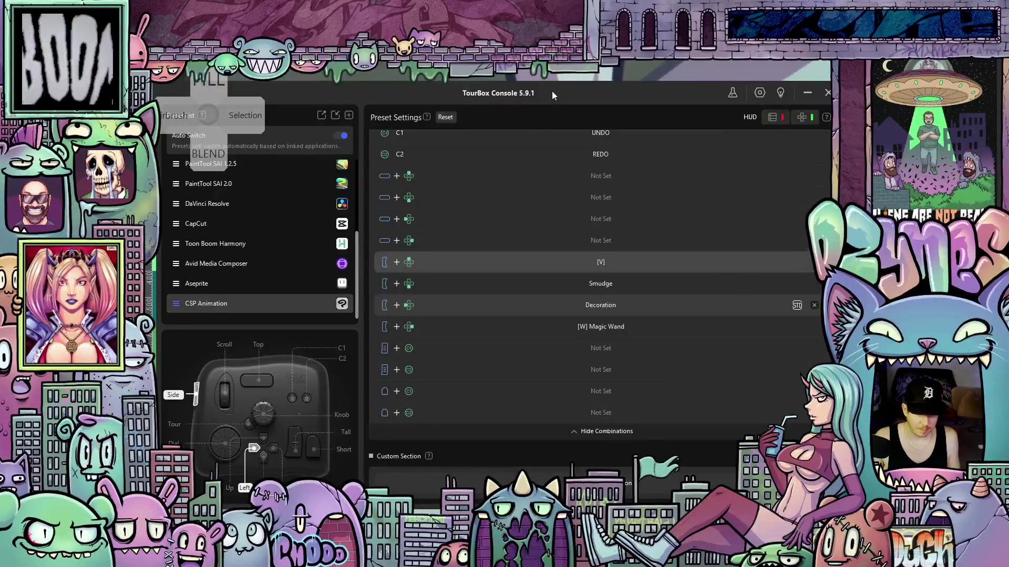
mouse_move(551, 95)
left_mouse_down()
mouse_move(551, 59)
mouse_move(545, 77)
left_mouse_up()
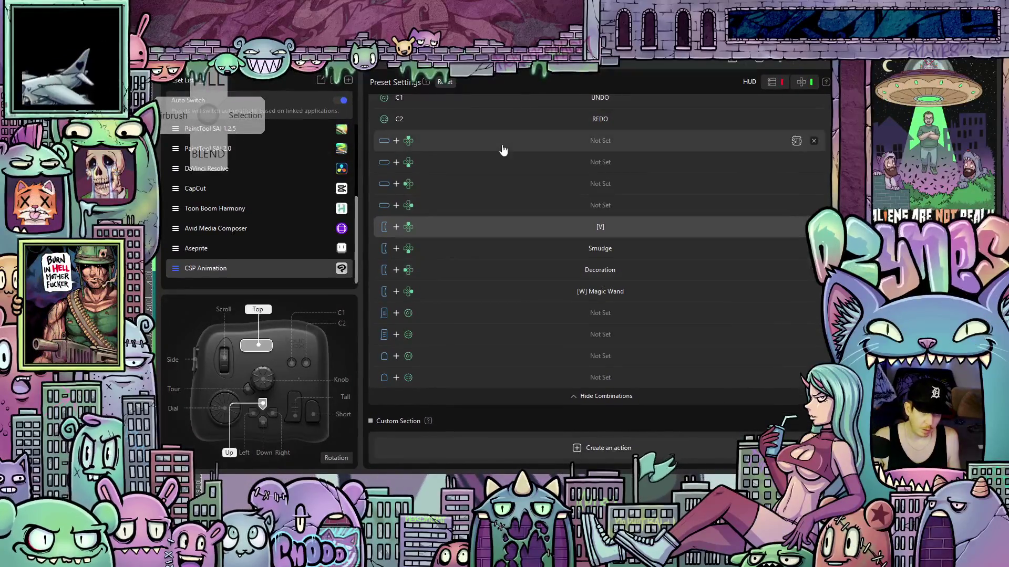
scroll(520, 311, "up", 1)
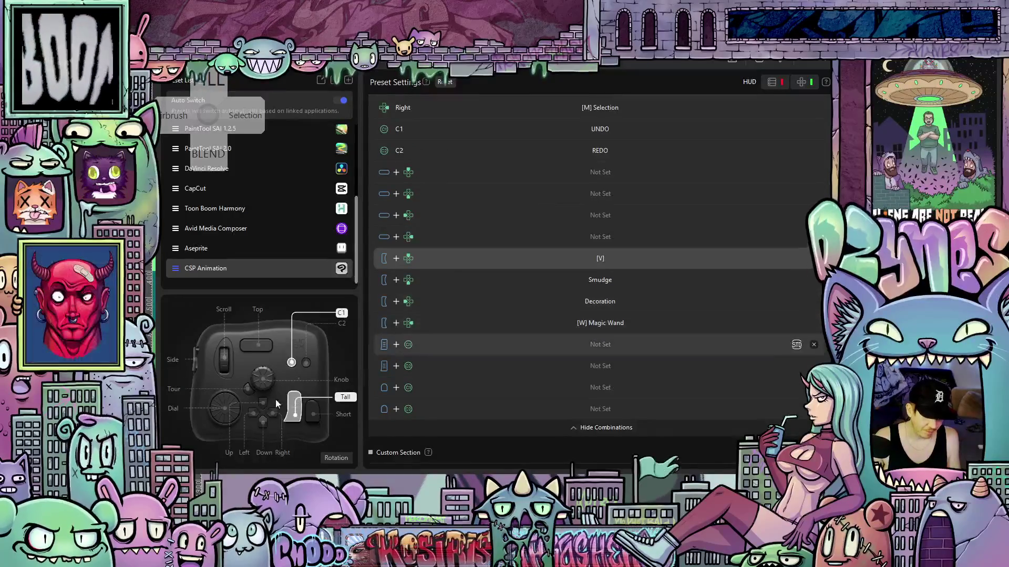
scroll(525, 263, "up", 2)
scroll(562, 269, "up", 10)
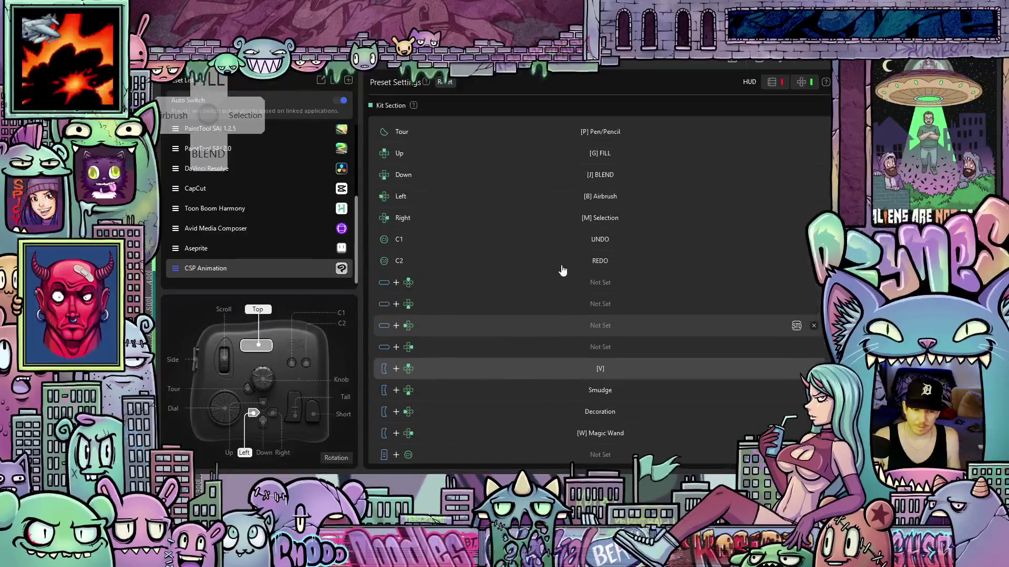
scroll(545, 278, "up", 7)
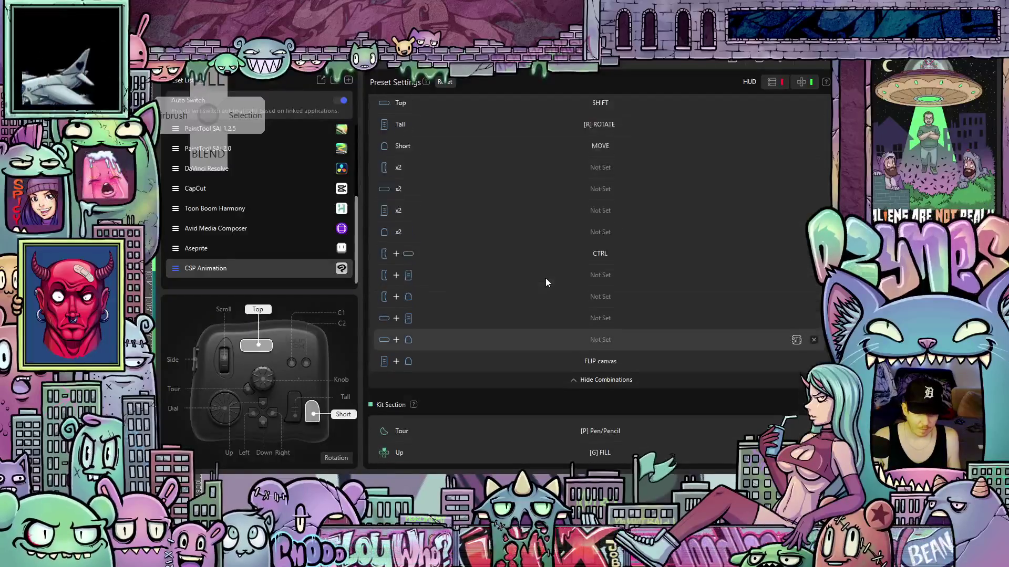
scroll(538, 294, "up", 2)
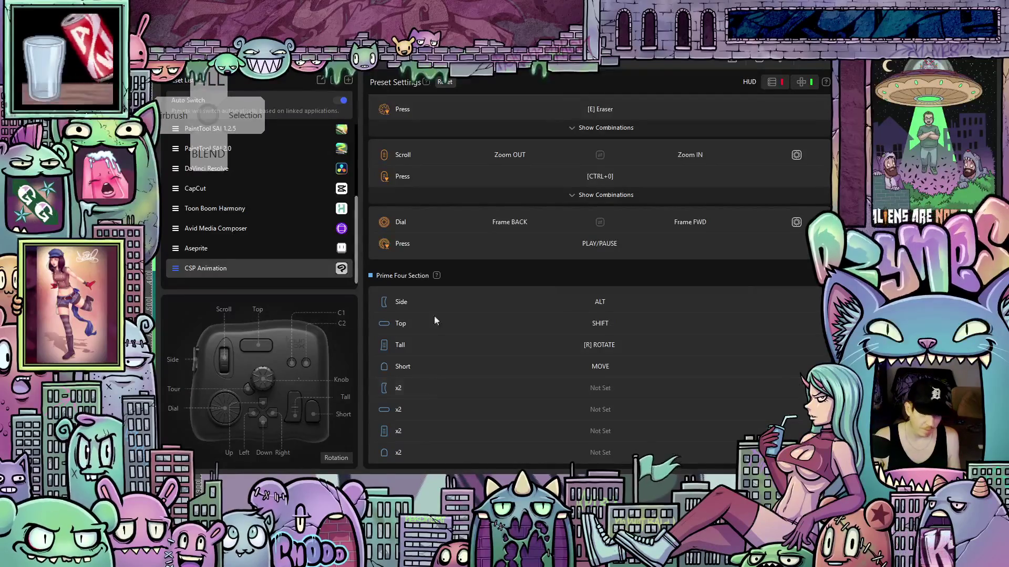
scroll(599, 289, "up", 1)
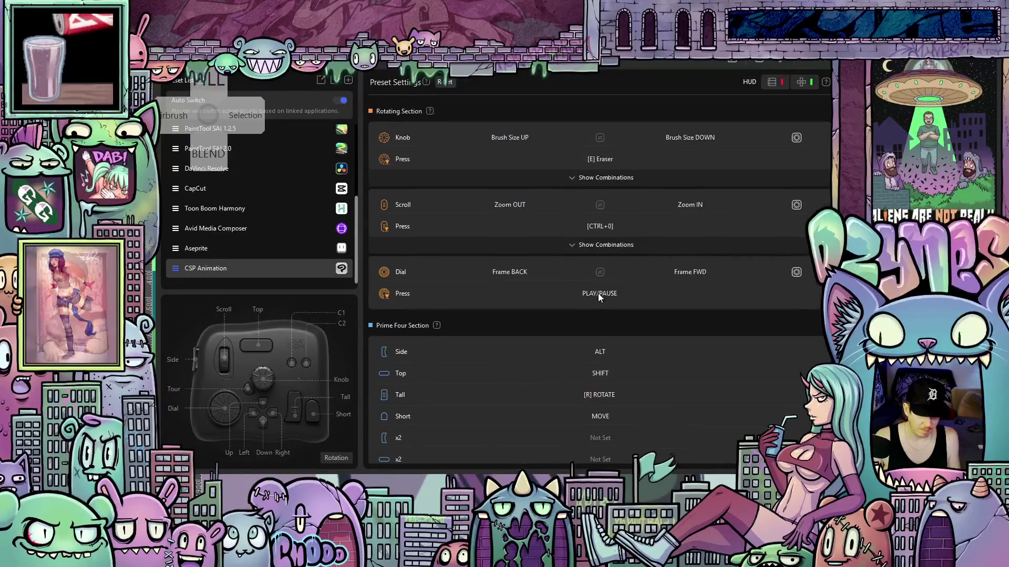
scroll(599, 293, "down", 8)
scroll(610, 288, "down", 6)
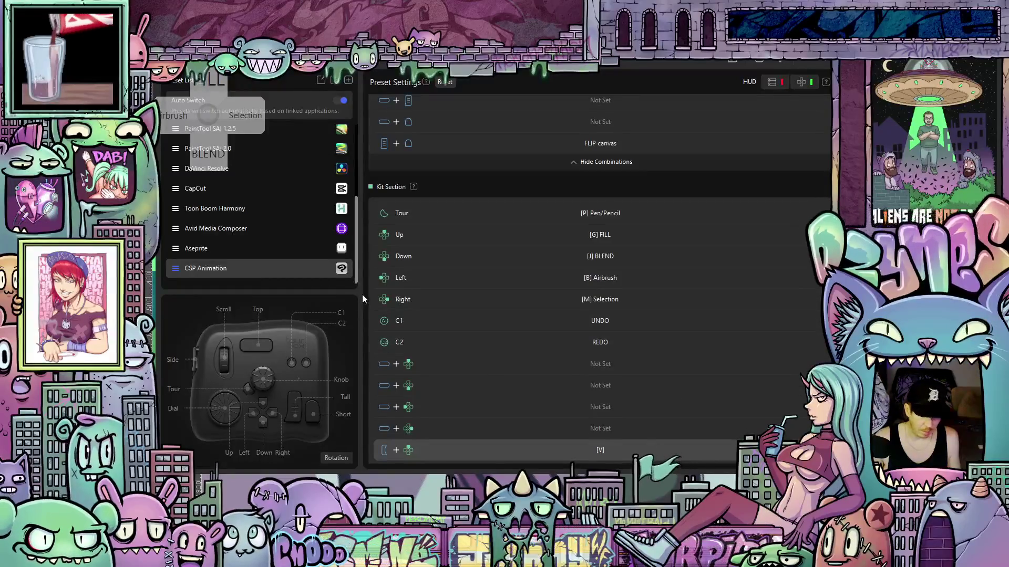
scroll(599, 368, "down", 3)
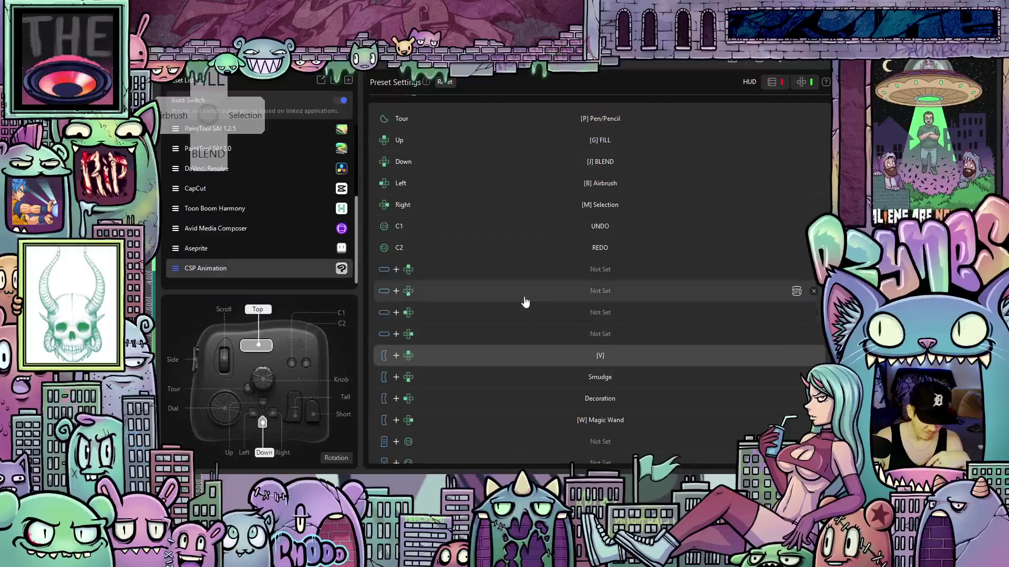
scroll(562, 315, "up", 3)
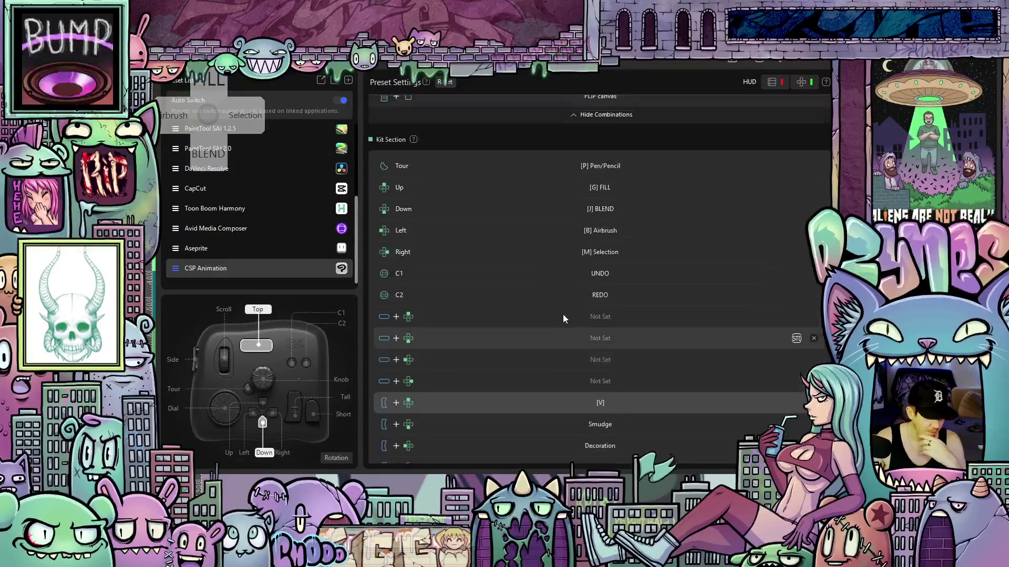
scroll(563, 314, "up", 5)
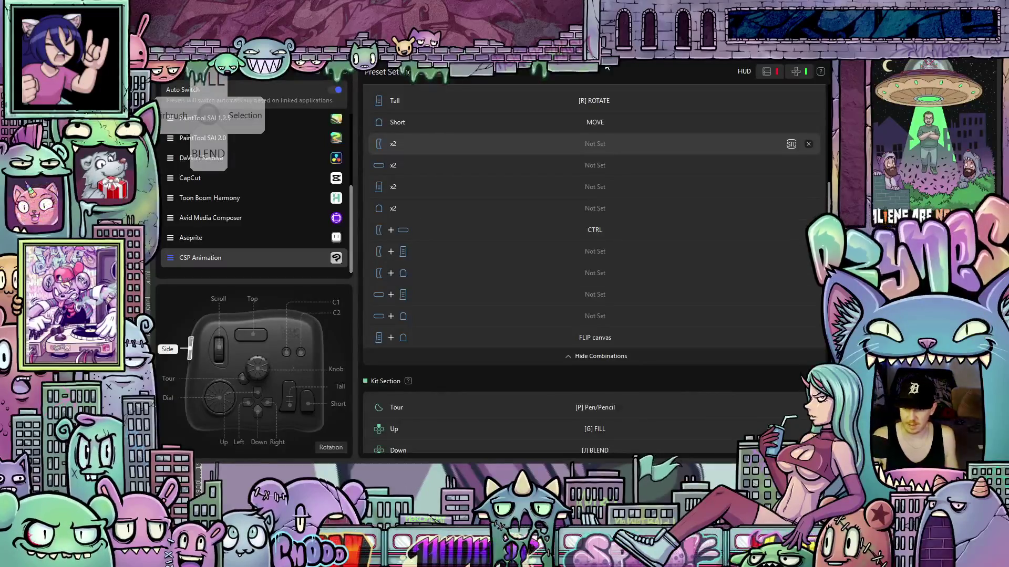
Check the Tall button's ROTATE mapping, then hide the console to return to the drawing.
key("r")
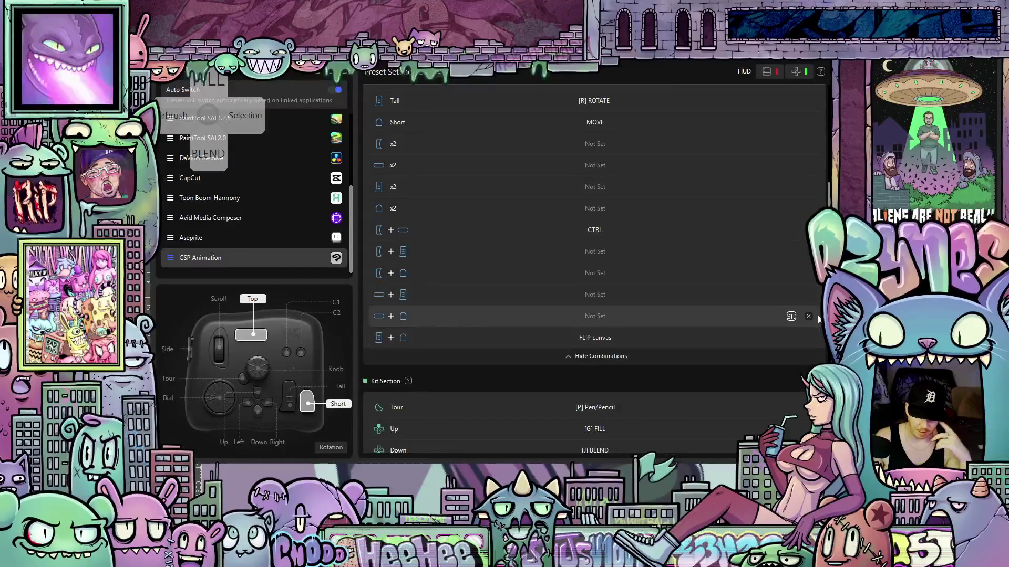
scroll(593, 268, "down", 8)
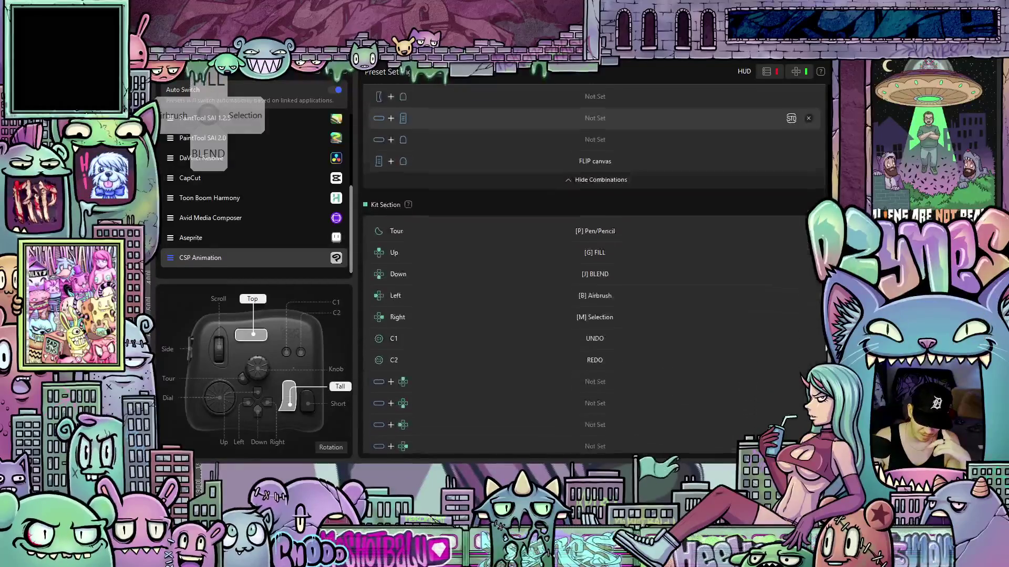
scroll(594, 263, "up", 7)
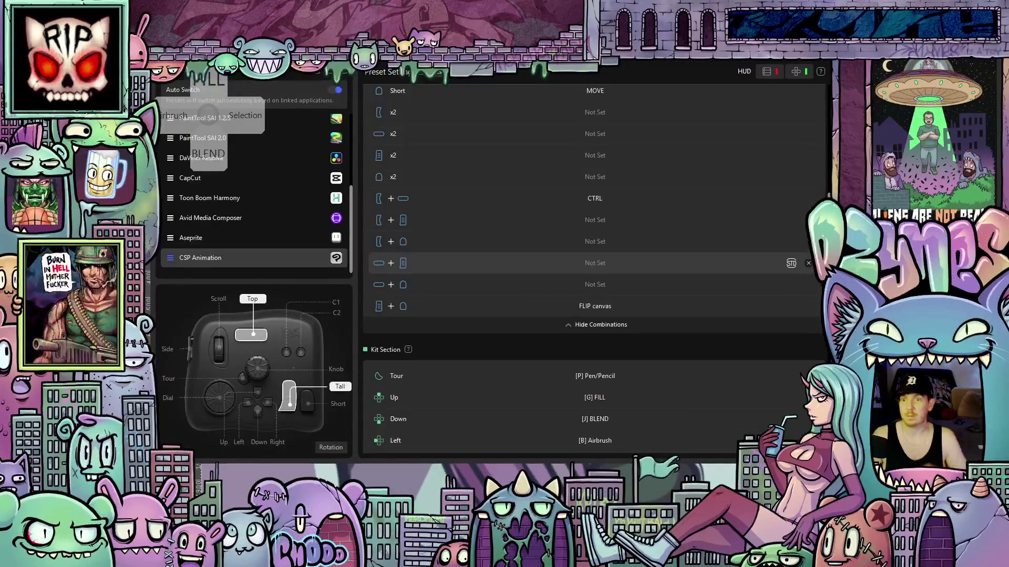
scroll(594, 263, "up", 1)
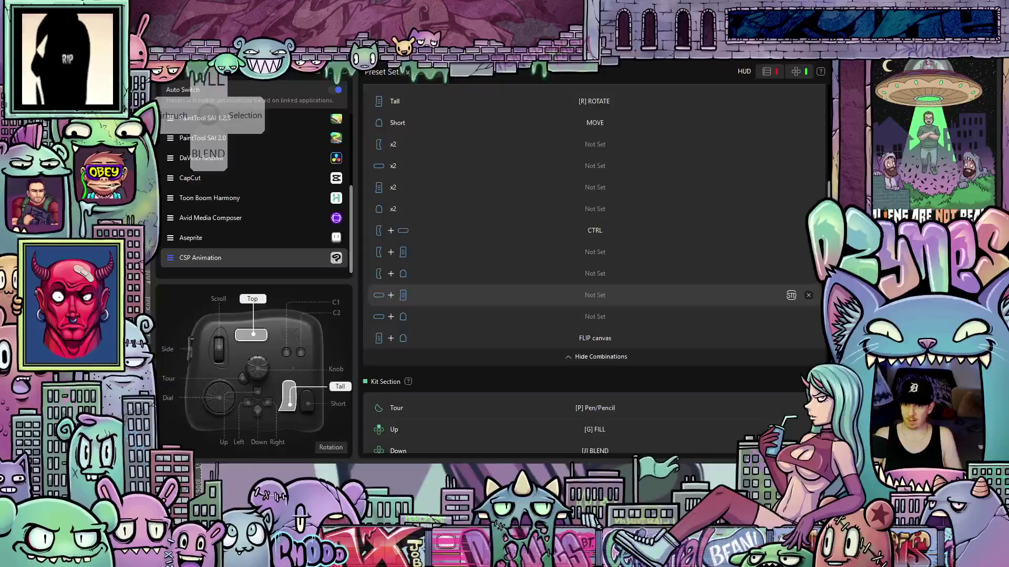
scroll(594, 262, "down", 1)
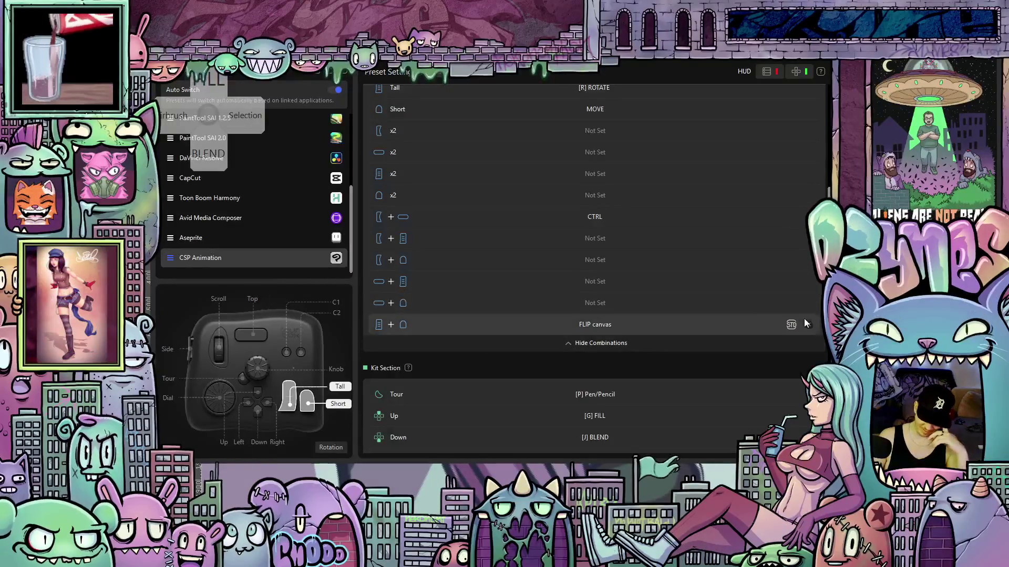
scroll(593, 303, "up", 2)
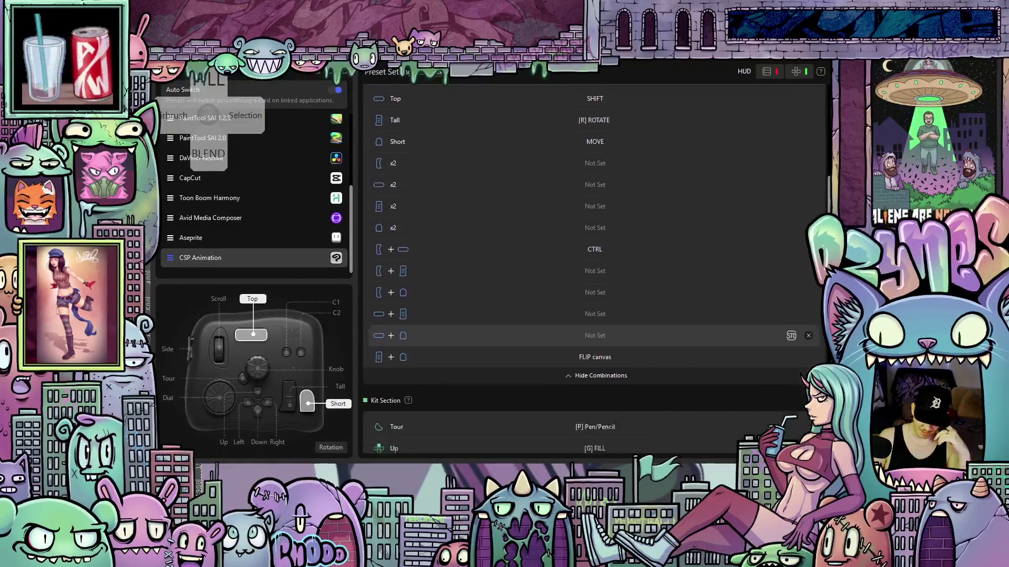
scroll(594, 262, "up", 2)
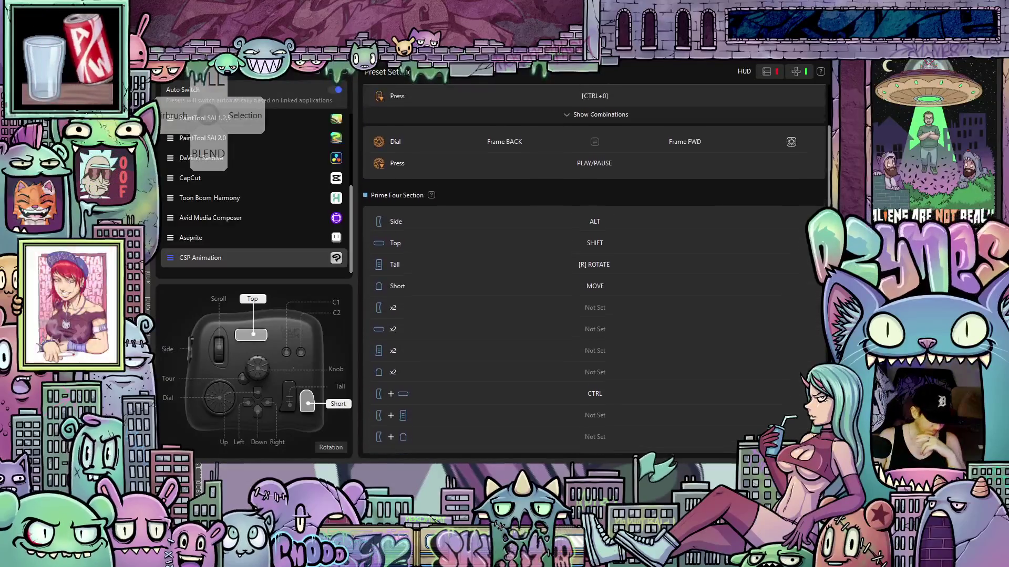
key("alt+Tab")
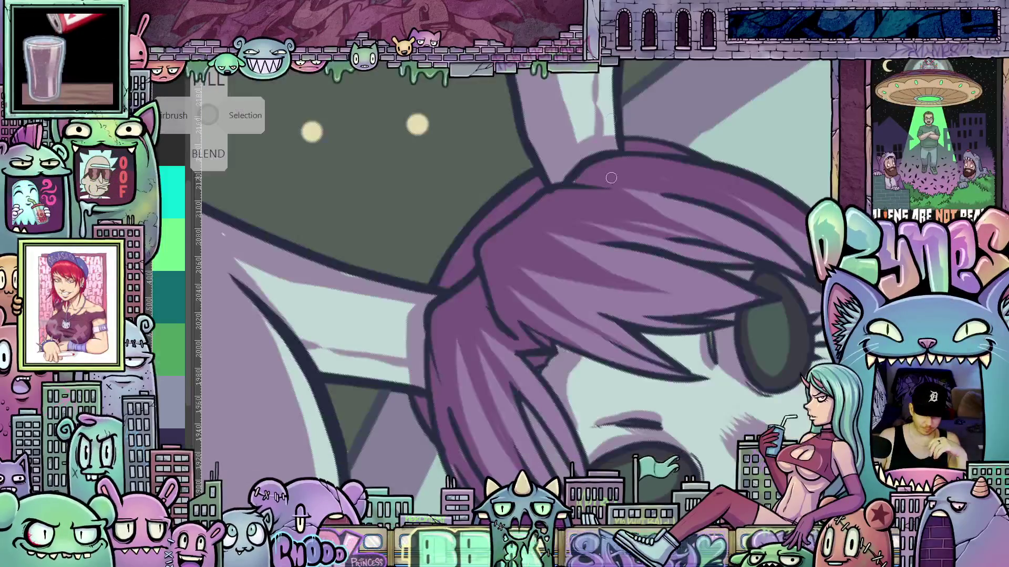
scroll(633, 377, "down", 5)
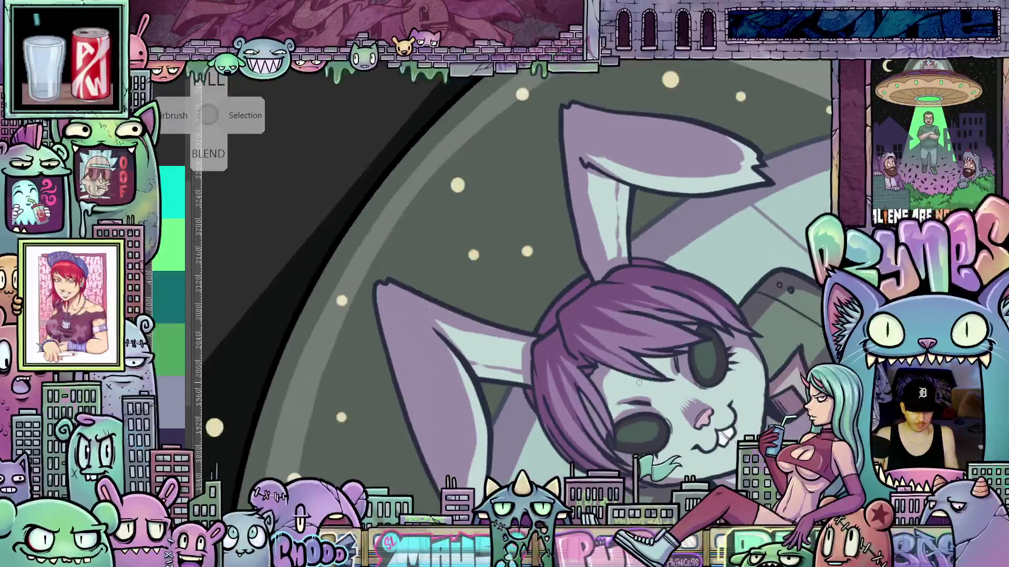
scroll(634, 376, "up", 4)
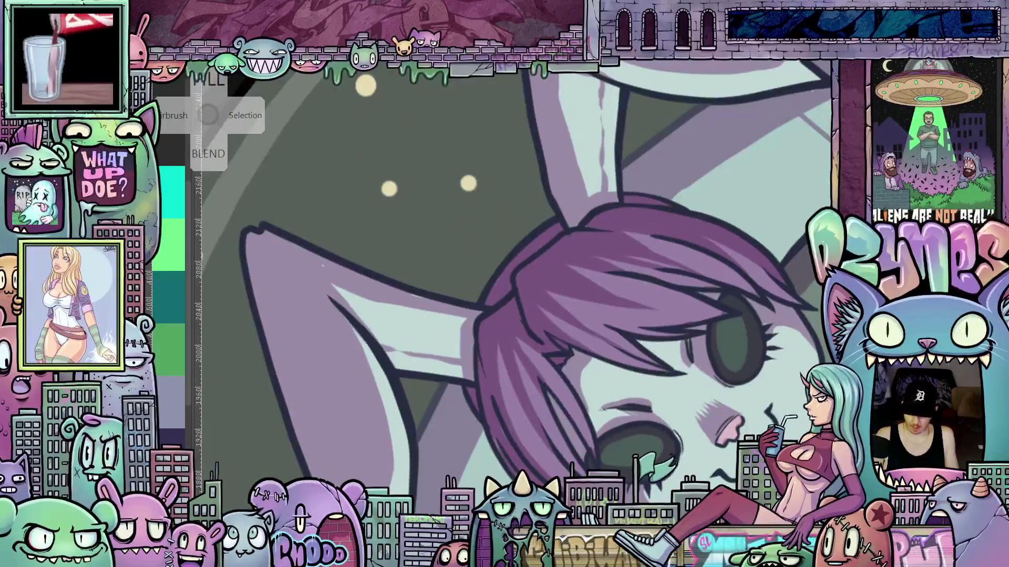
scroll(577, 364, "up", 2)
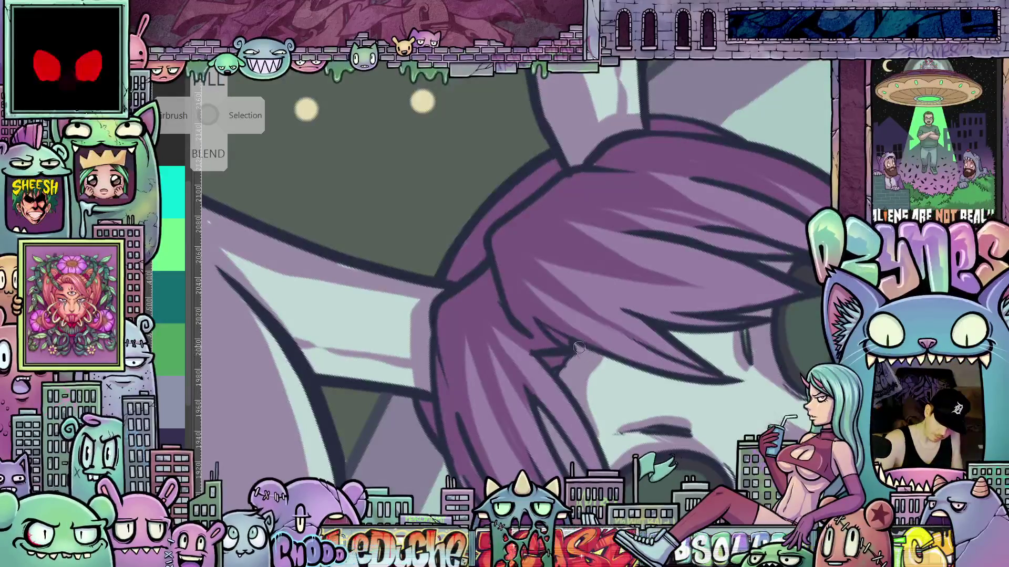
left_click_drag(620, 427, 584, 373)
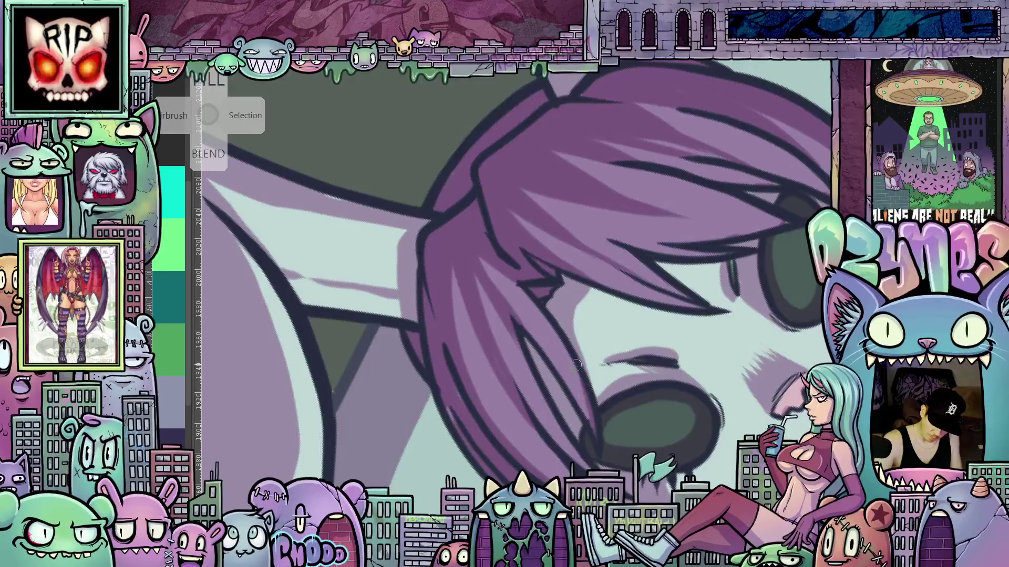
left_click_drag(710, 368, 620, 455)
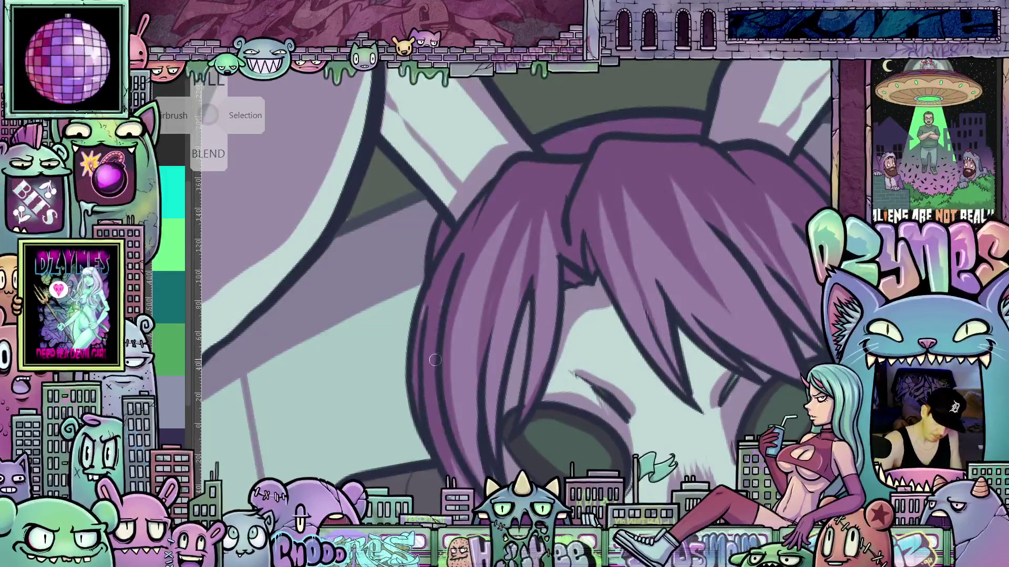
left_click_drag(469, 229, 628, 251)
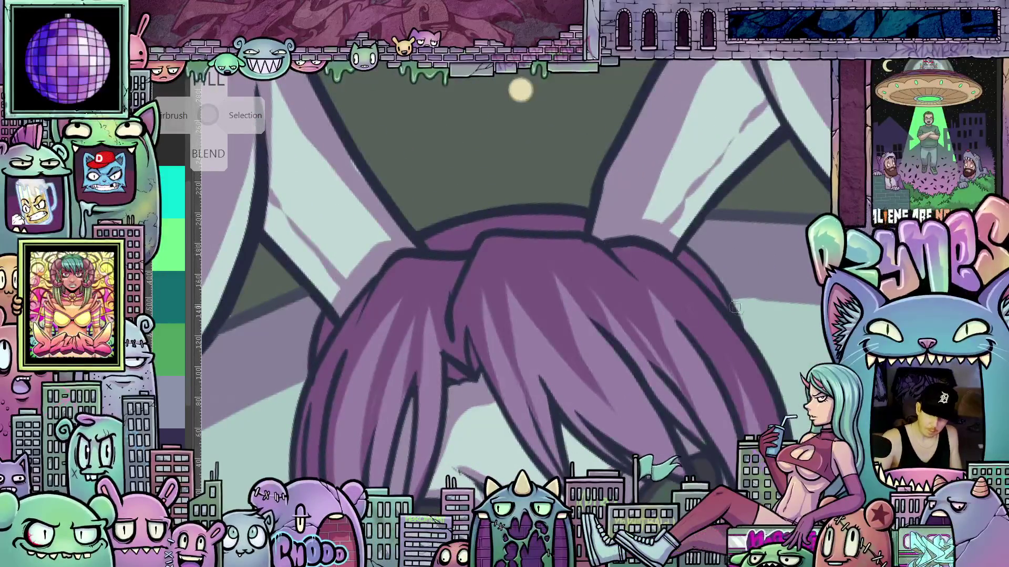
scroll(751, 394, "down", 5)
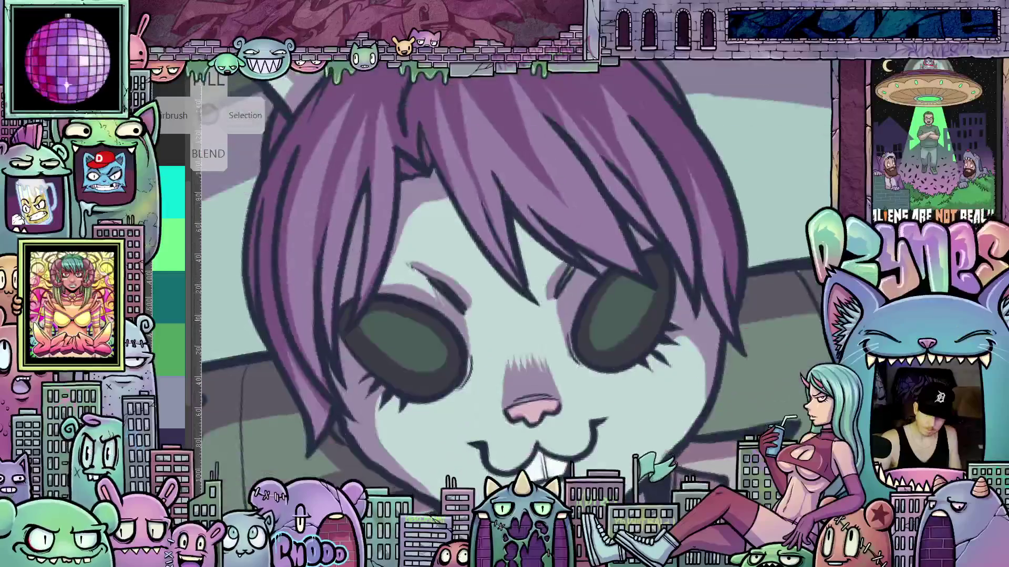
left_click_drag(766, 374, 600, 284)
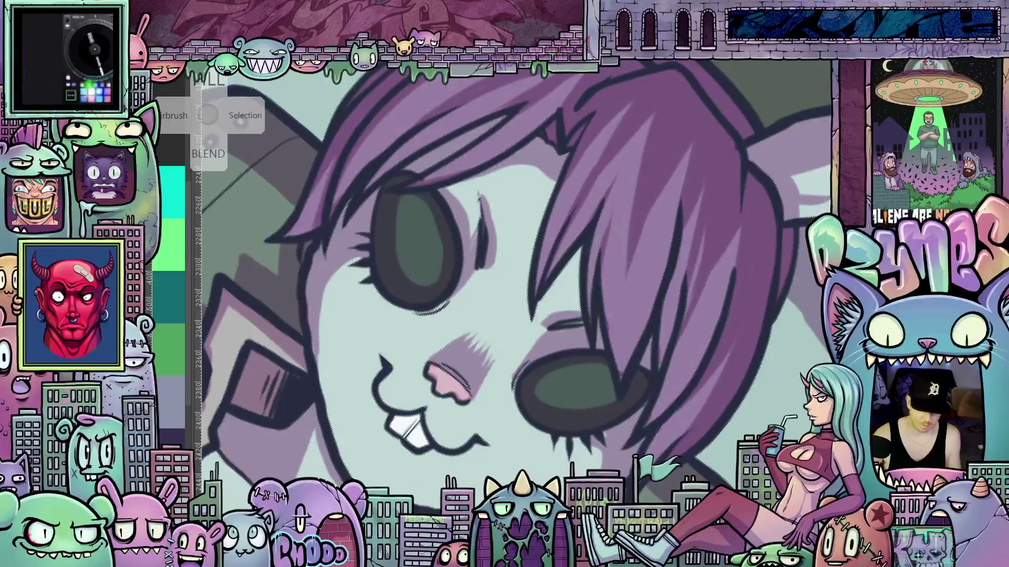
scroll(602, 241, "down", 4)
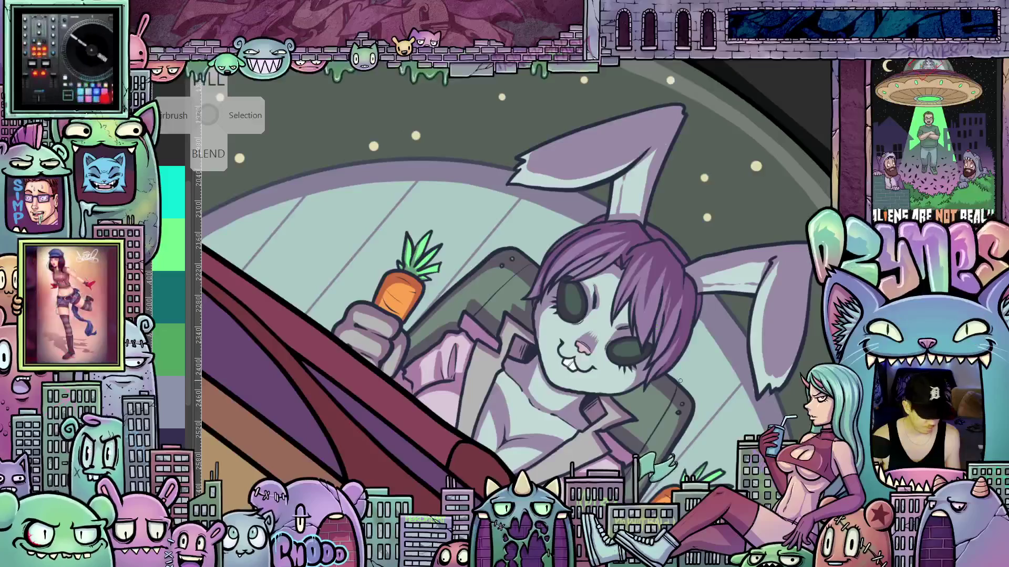
left_click_drag(708, 428, 732, 235)
scroll(732, 235, "down", 3)
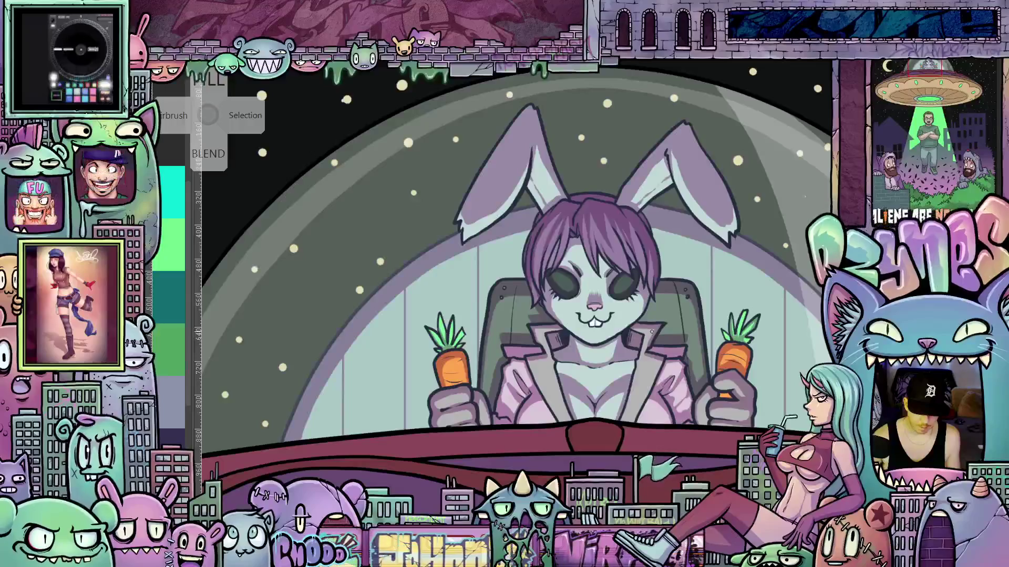
scroll(654, 346, "down", 2)
mouse_move(654, 347)
left_mouse_down()
mouse_move(664, 277)
mouse_move(609, 346)
left_mouse_up()
scroll(609, 346, "down", 5)
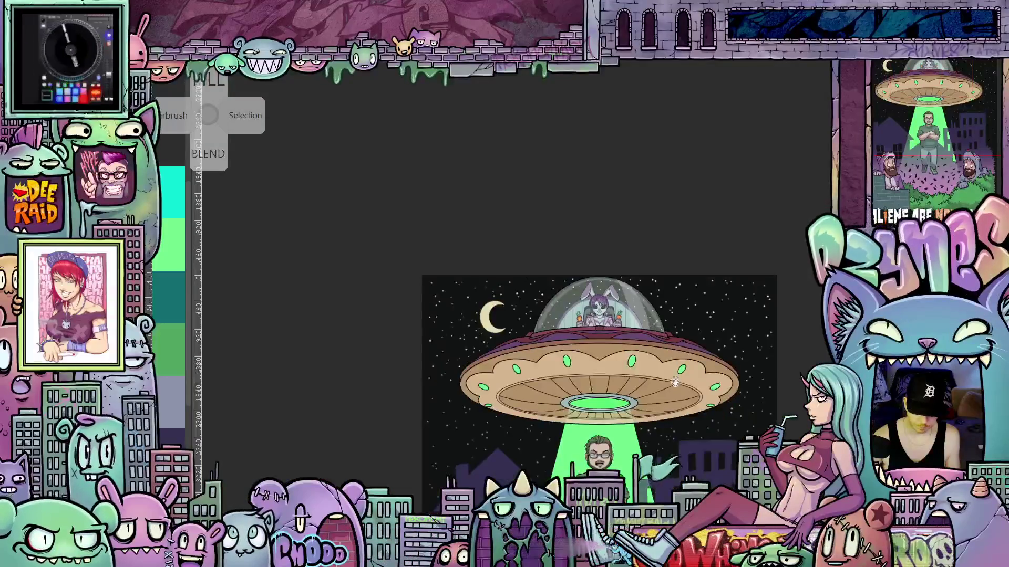
scroll(632, 358, "up", 4)
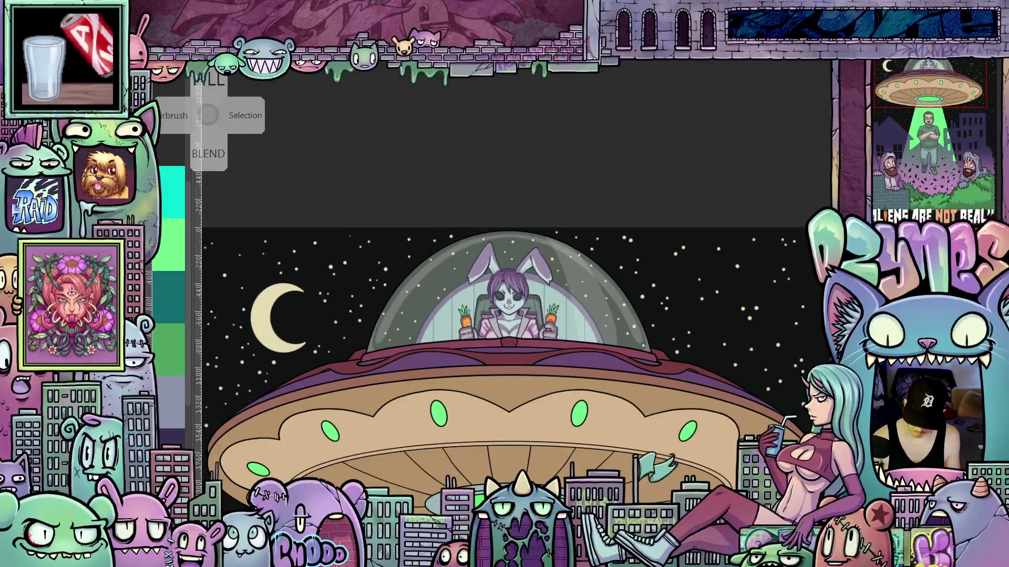
left_click_drag(504, 315, 615, 286)
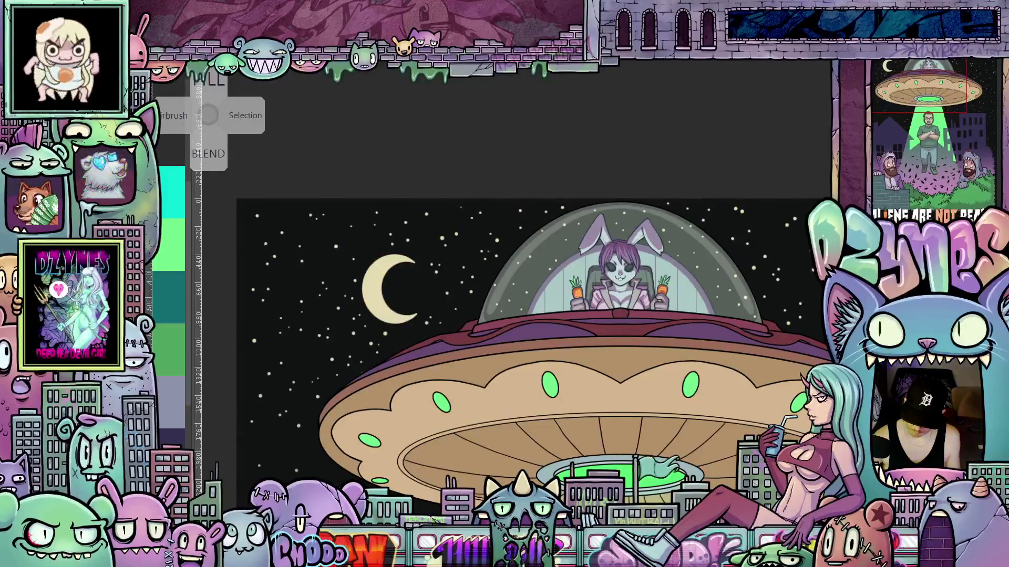
left_click(893, 67)
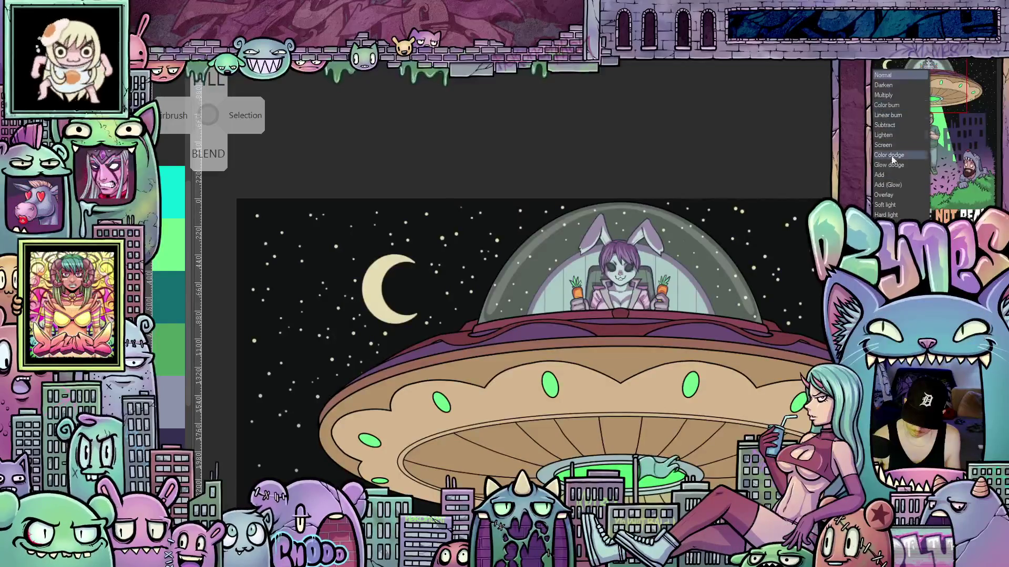
left_click(896, 205)
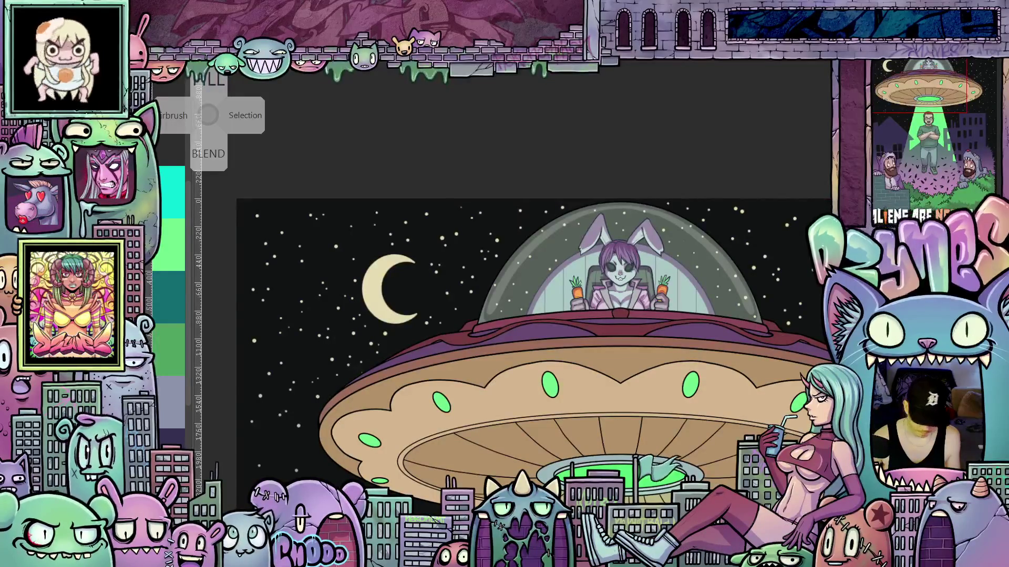
scroll(575, 289, "up", 1)
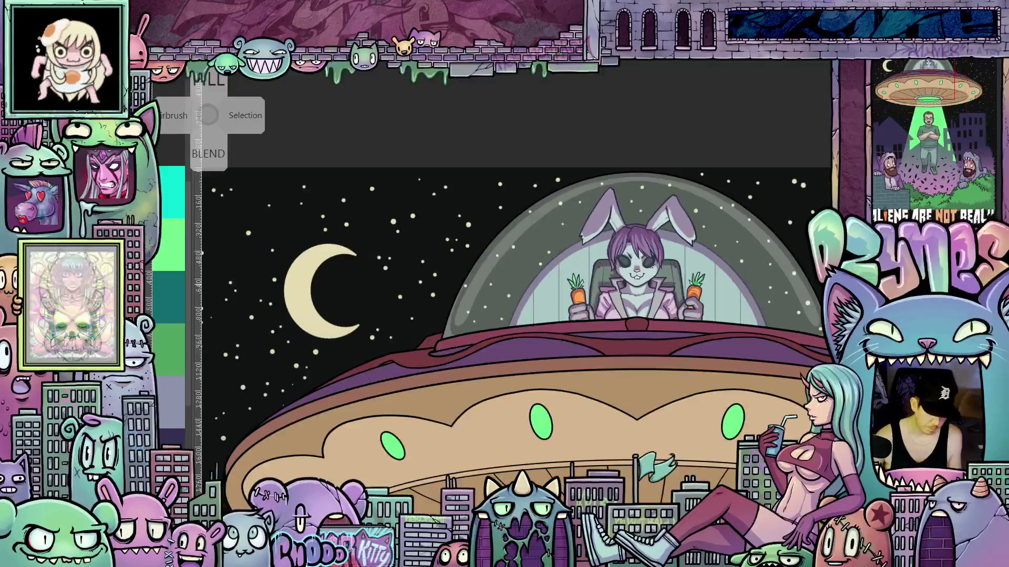
scroll(632, 330, "up", 2)
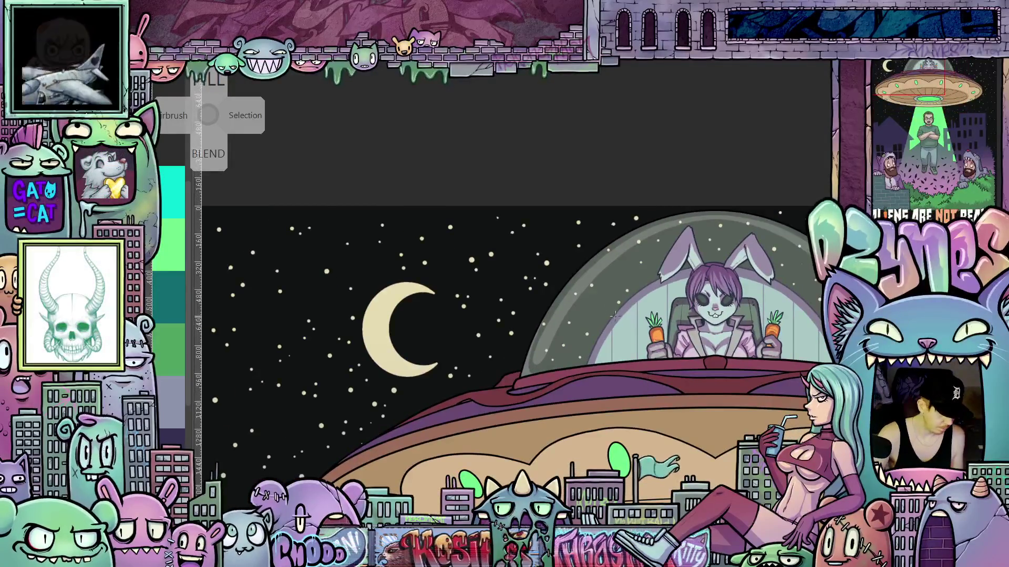
mouse_move(700, 366)
left_mouse_down()
mouse_move(729, 353)
mouse_move(576, 292)
left_mouse_up()
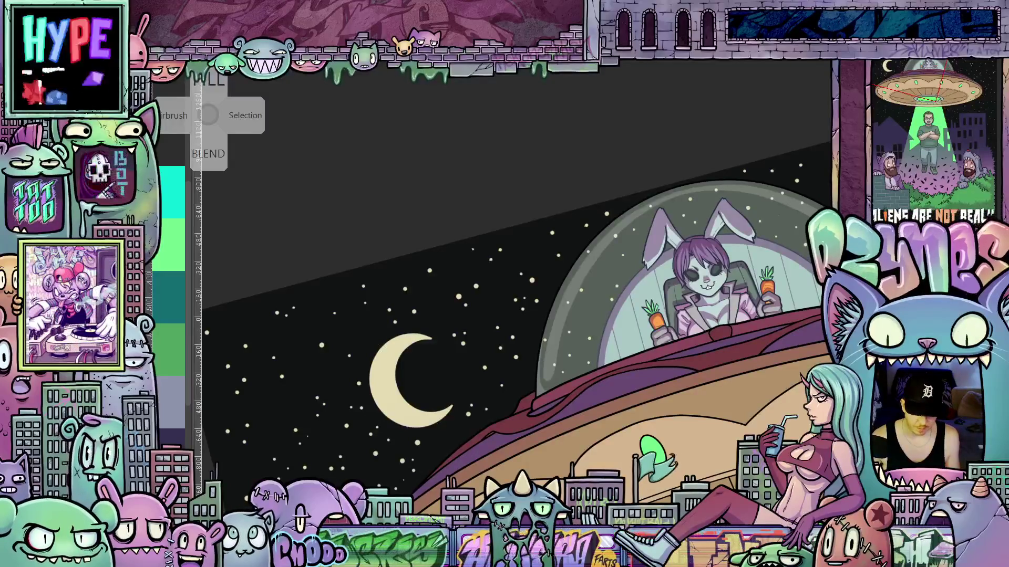
Show the CSP Animation preset's Top, Knob (Brush Size UP/DOWN) and Scroll mappings in TourBox Console.
key("alt+Tab")
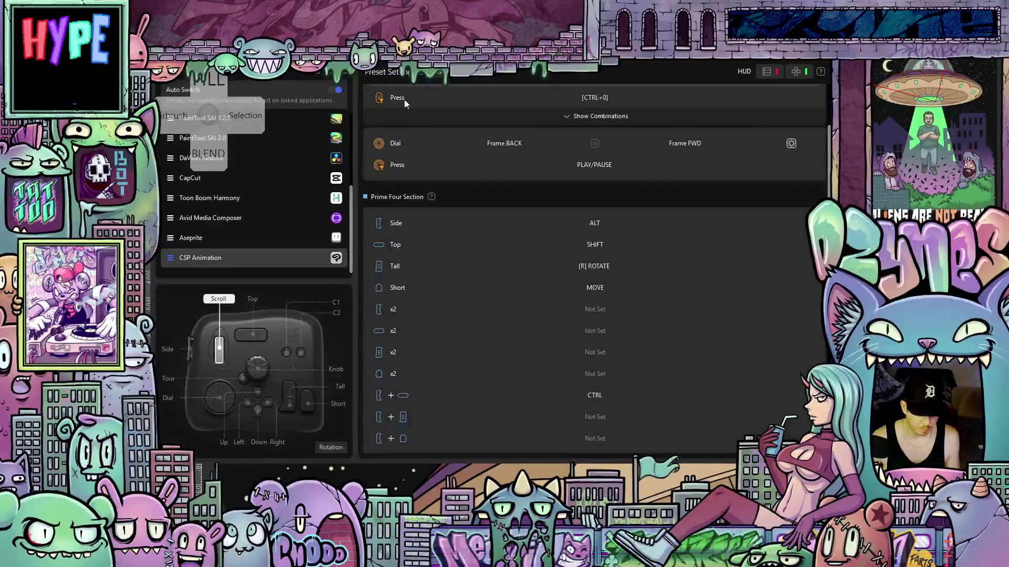
key("shift")
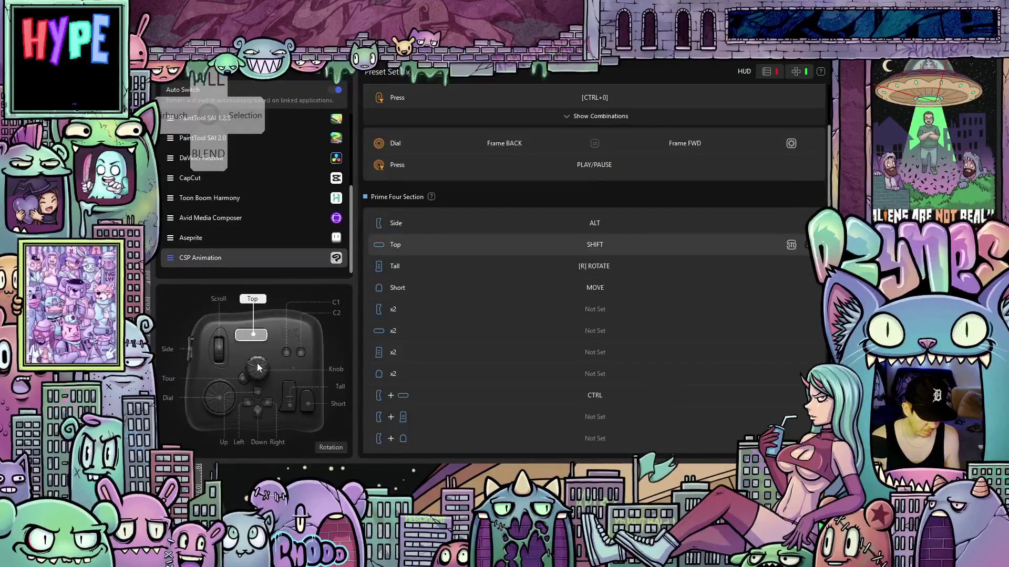
left_click(261, 369)
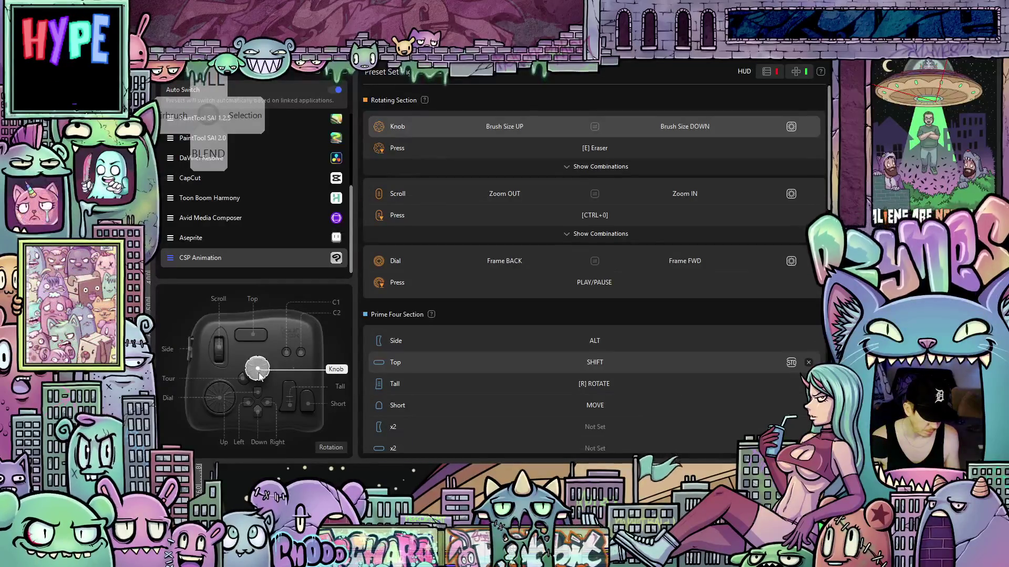
left_click(220, 349)
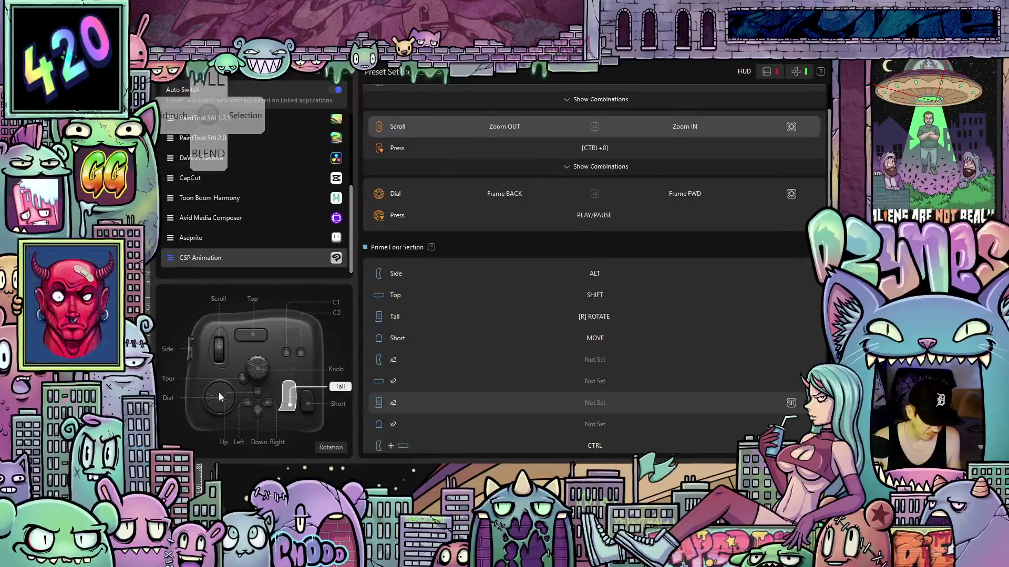
scroll(656, 309, "up", 2)
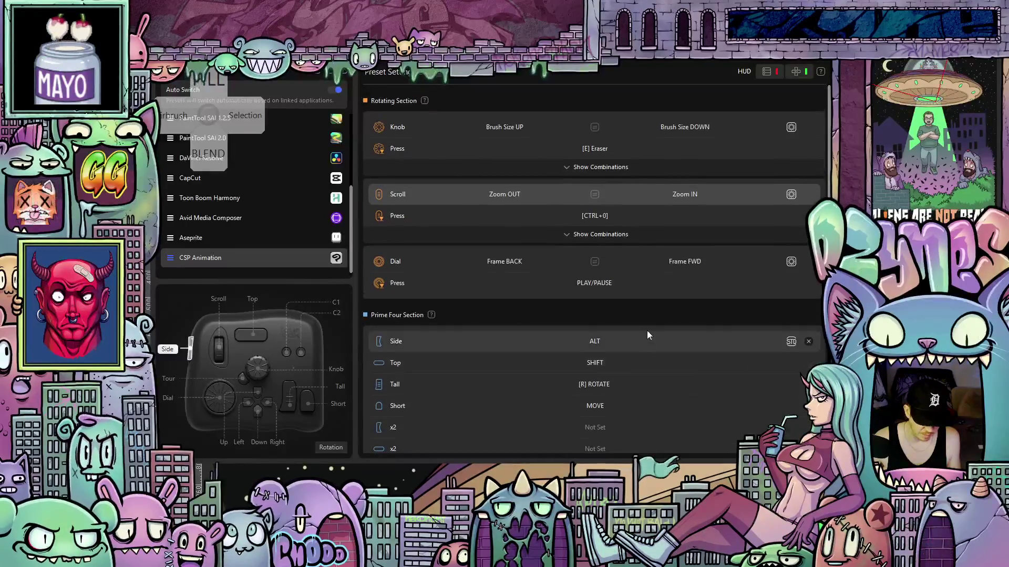
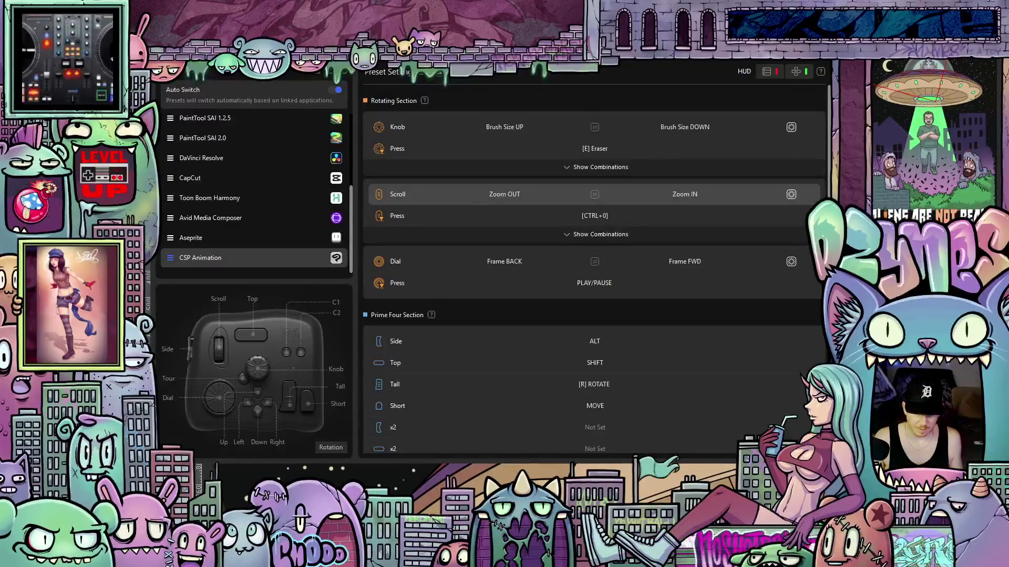
Test the scroll-press binding and scroll through the TourBox Console preset list.
key("ctrl+0")
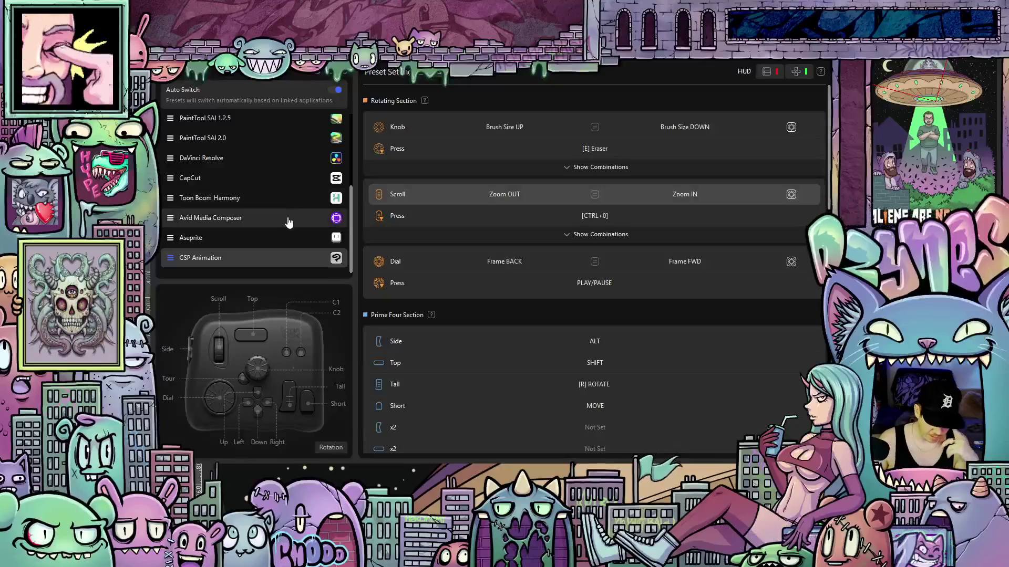
scroll(290, 221, "up", 4)
scroll(300, 207, "up", 1)
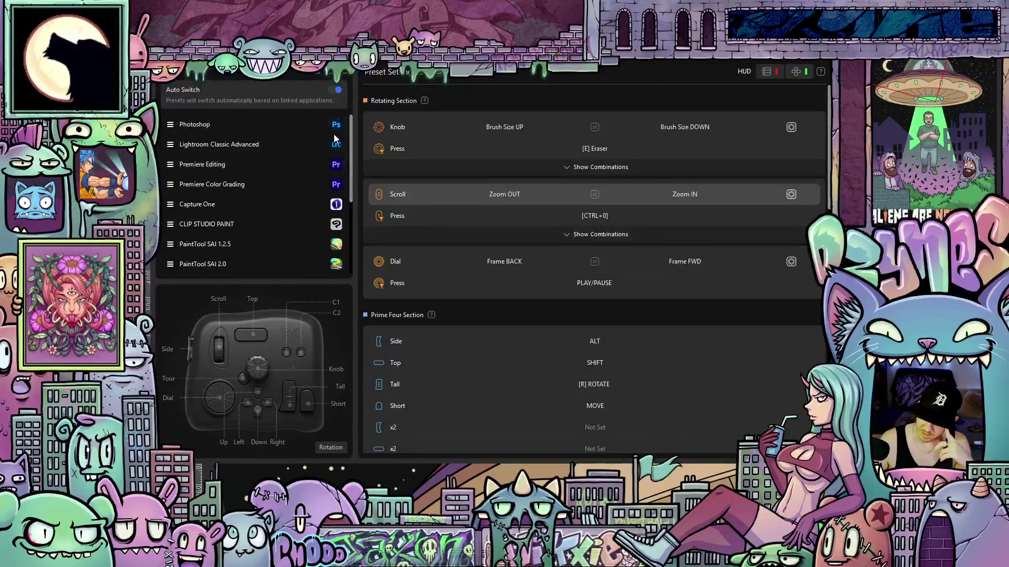
scroll(323, 160, "down", 3)
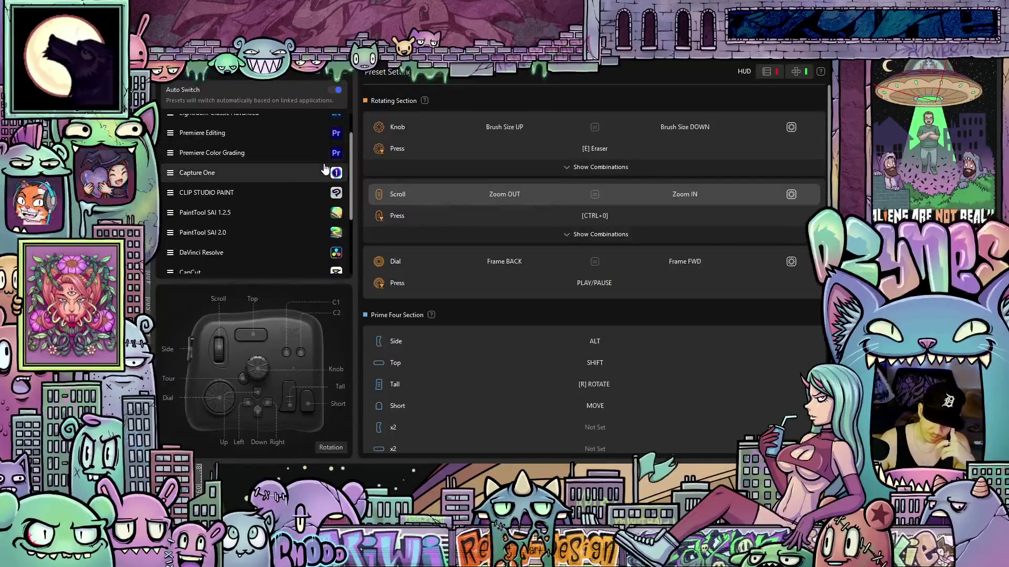
scroll(311, 169, "down", 3)
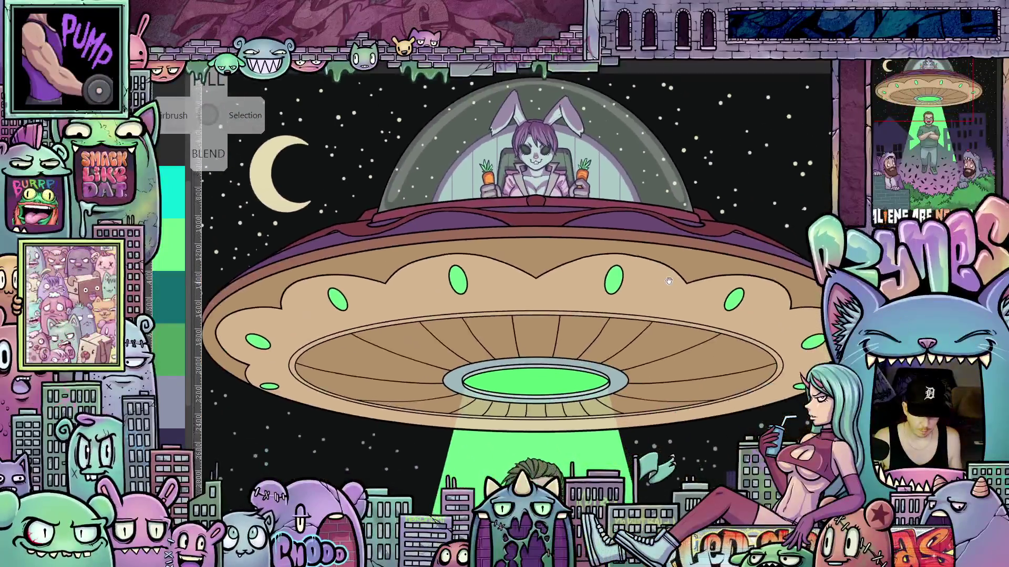
Frame the left character and bushes up close, then magic-wand select and deselect the green bush fill.
left_click_drag(669, 281, 690, 334)
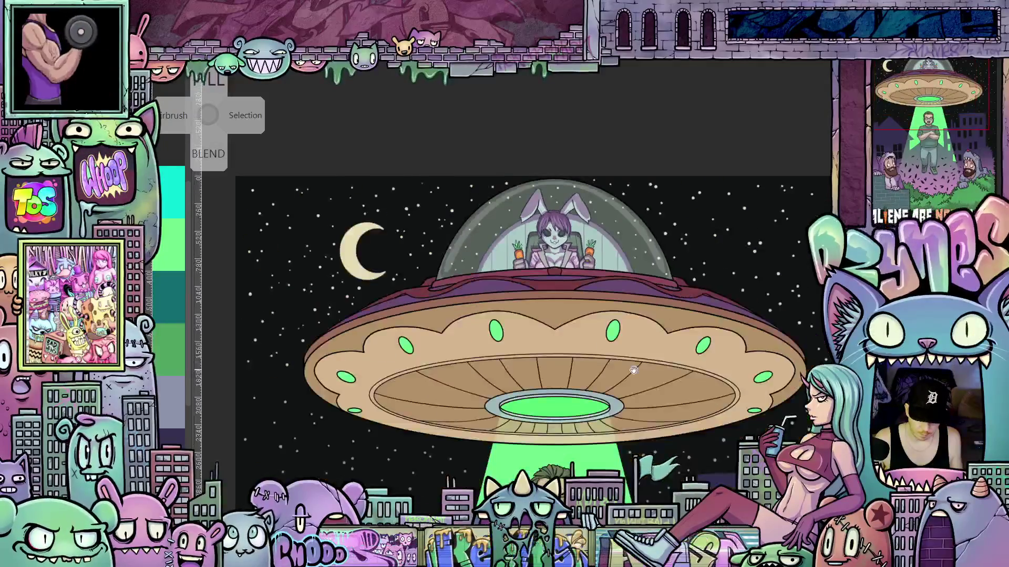
scroll(598, 264, "down", 5)
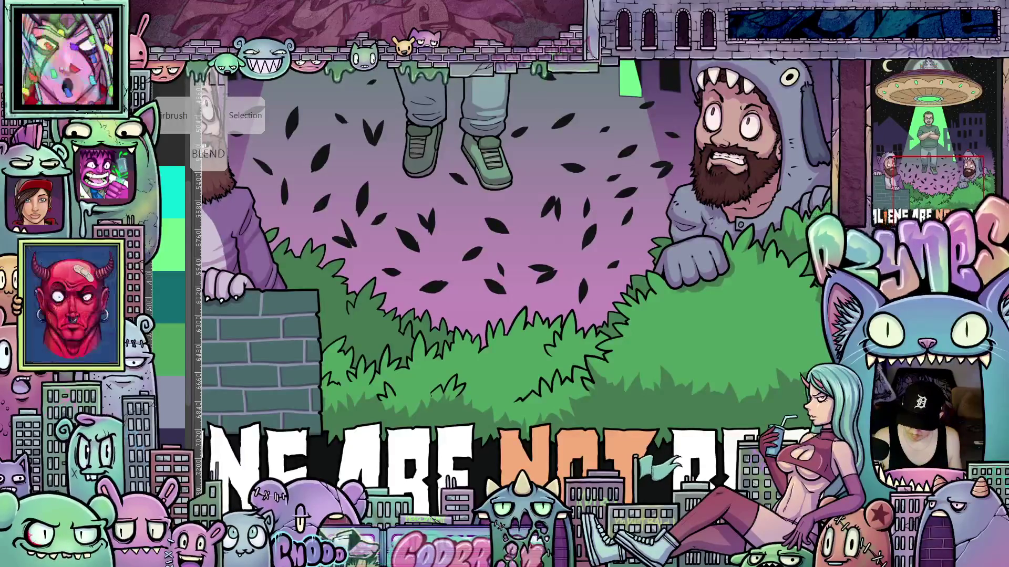
left_click_drag(532, 348, 615, 337)
scroll(615, 337, "up", 2)
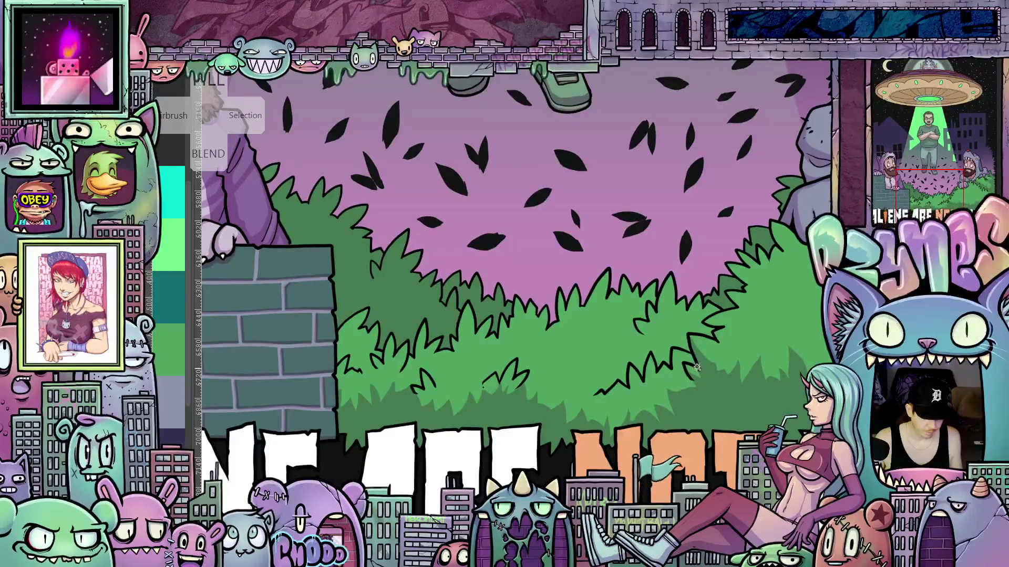
left_click(641, 340)
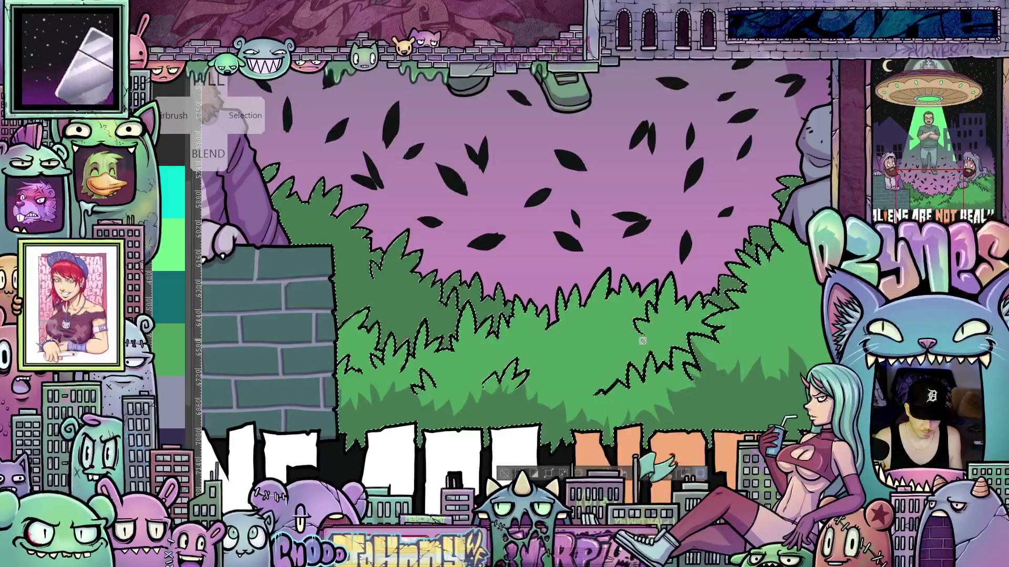
left_click(701, 474)
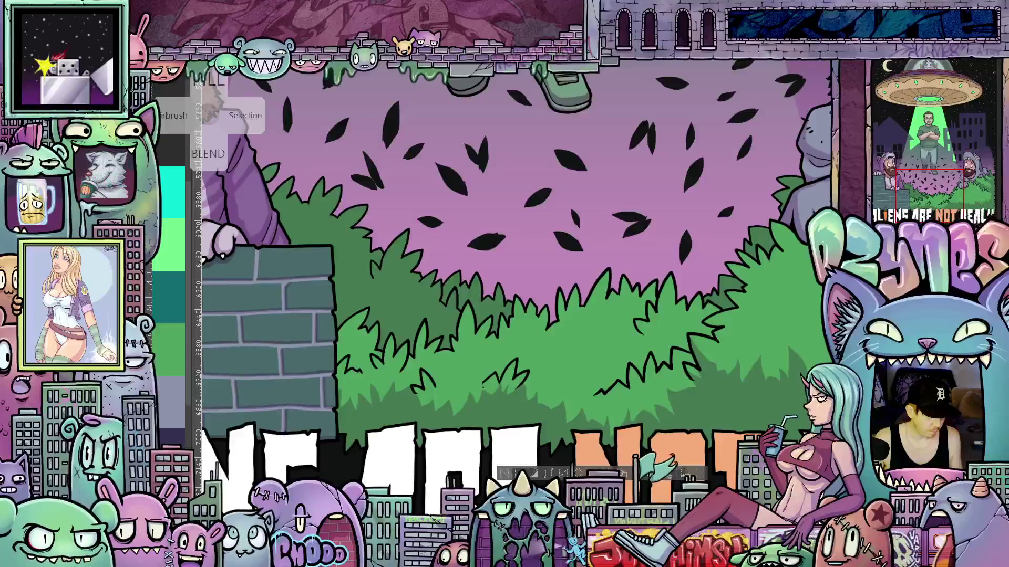
scroll(598, 298, "up", 1)
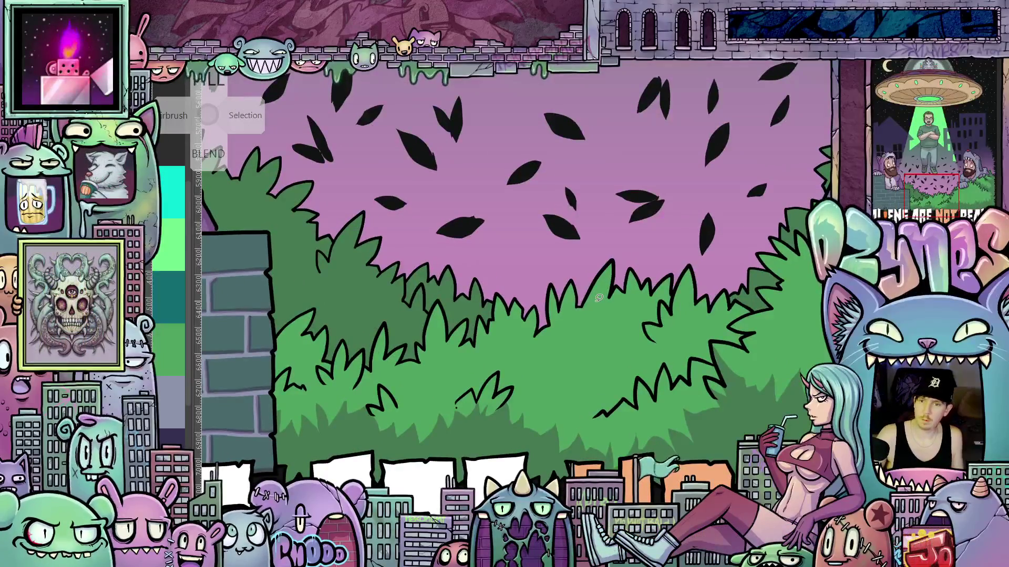
Lasso-fill a zigzag darker green shading shape along the bush edge.
mouse_move(728, 400)
left_mouse_down()
mouse_move(719, 315)
mouse_move(683, 344)
mouse_move(678, 335)
mouse_move(614, 395)
mouse_move(597, 390)
left_mouse_up()
mouse_move(582, 424)
left_mouse_down()
mouse_move(625, 389)
mouse_move(636, 402)
mouse_move(730, 356)
mouse_move(720, 332)
mouse_move(742, 318)
mouse_move(735, 312)
left_mouse_up()
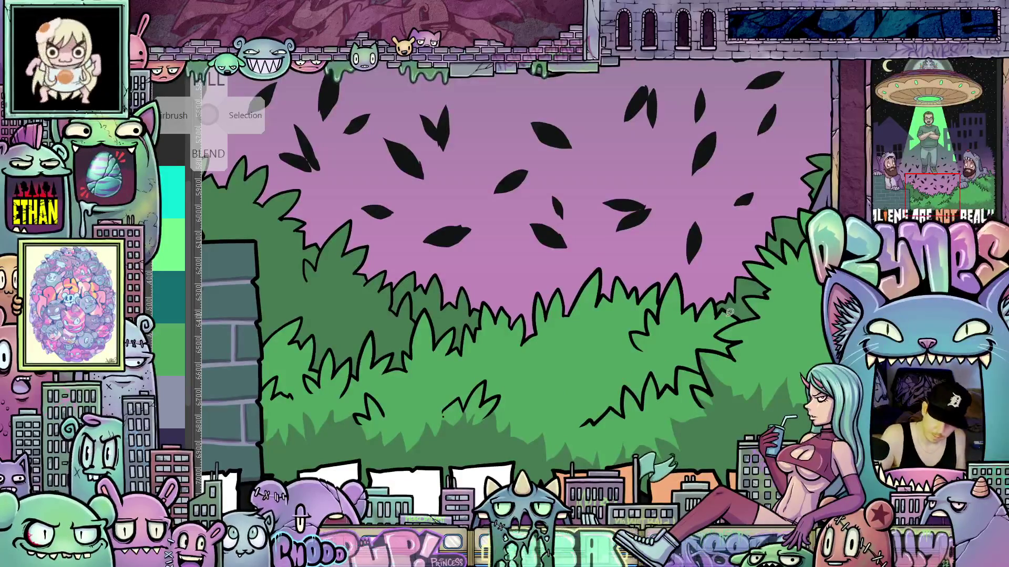
mouse_move(697, 340)
left_mouse_down()
mouse_move(691, 332)
mouse_move(686, 344)
mouse_move(629, 353)
mouse_move(595, 383)
mouse_move(593, 403)
mouse_move(560, 414)
mouse_move(562, 462)
mouse_move(592, 416)
mouse_move(652, 374)
mouse_move(662, 393)
mouse_move(683, 364)
mouse_move(701, 371)
mouse_move(701, 349)
mouse_move(730, 351)
left_mouse_up()
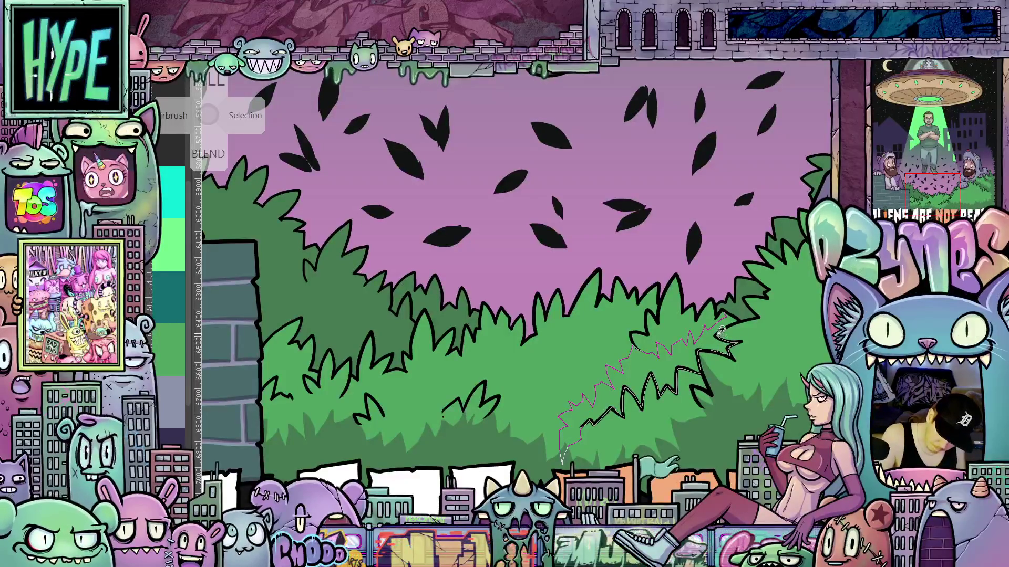
left_click_drag(737, 310, 736, 311)
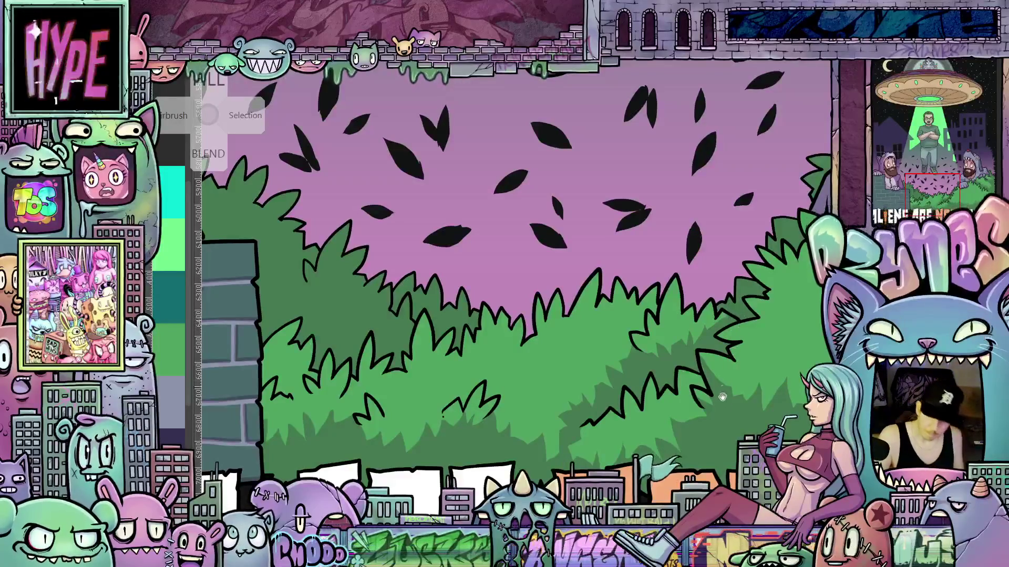
scroll(730, 368, "up", 2)
Add another darker green shading shape on the left bushes by the brick wall.
mouse_move(728, 387)
left_mouse_down()
mouse_move(640, 377)
mouse_move(665, 386)
mouse_move(677, 363)
left_mouse_up()
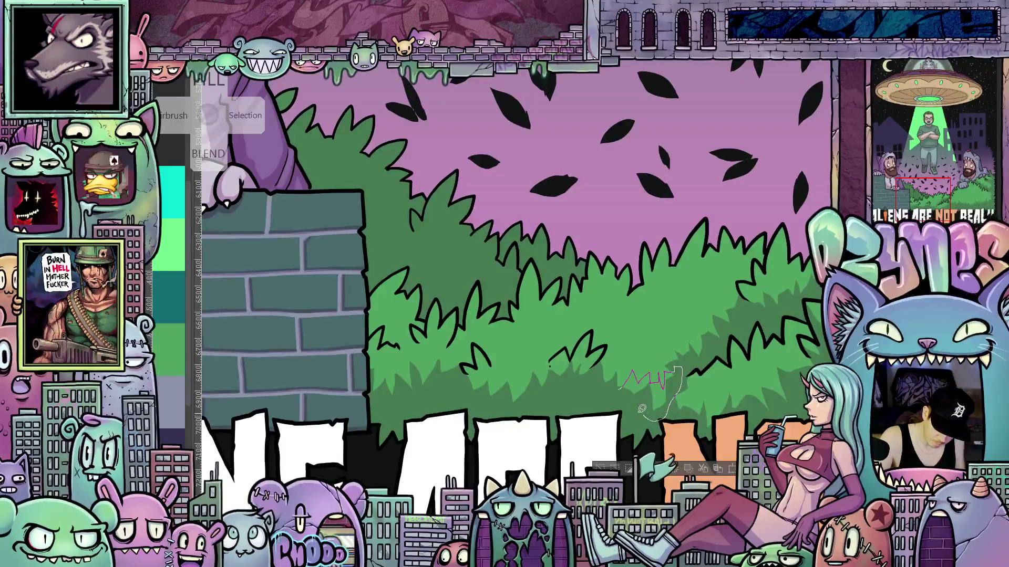
left_click_drag(642, 410, 639, 402)
scroll(640, 401, "down", 5)
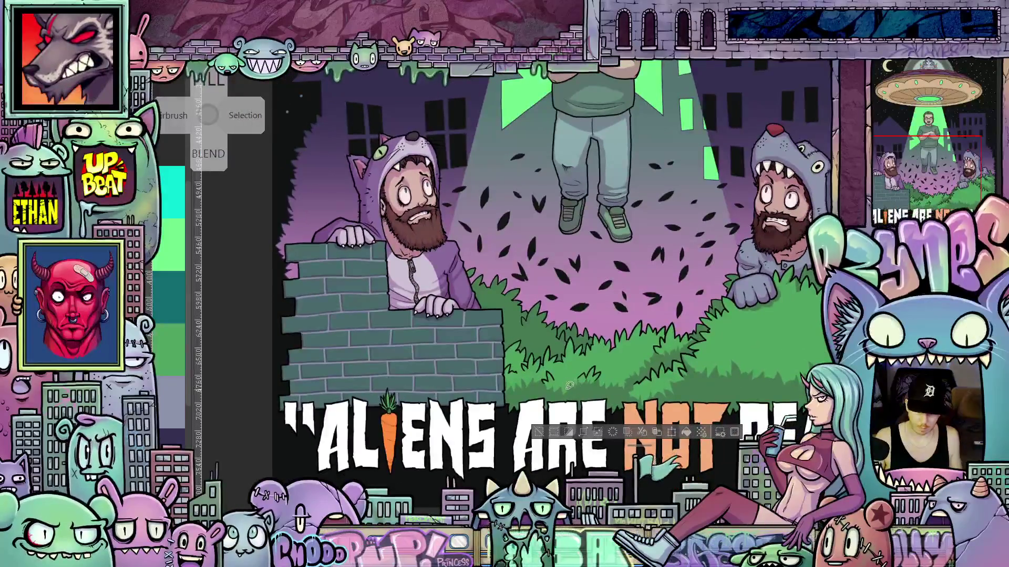
scroll(553, 378, "up", 5)
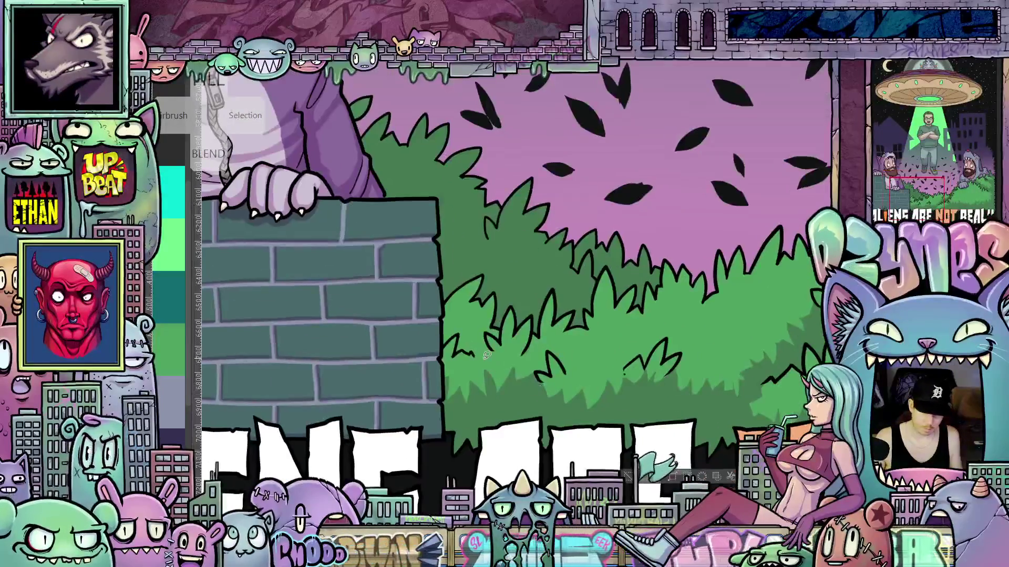
mouse_move(455, 290)
left_mouse_down()
mouse_move(455, 317)
mouse_move(483, 311)
left_mouse_up()
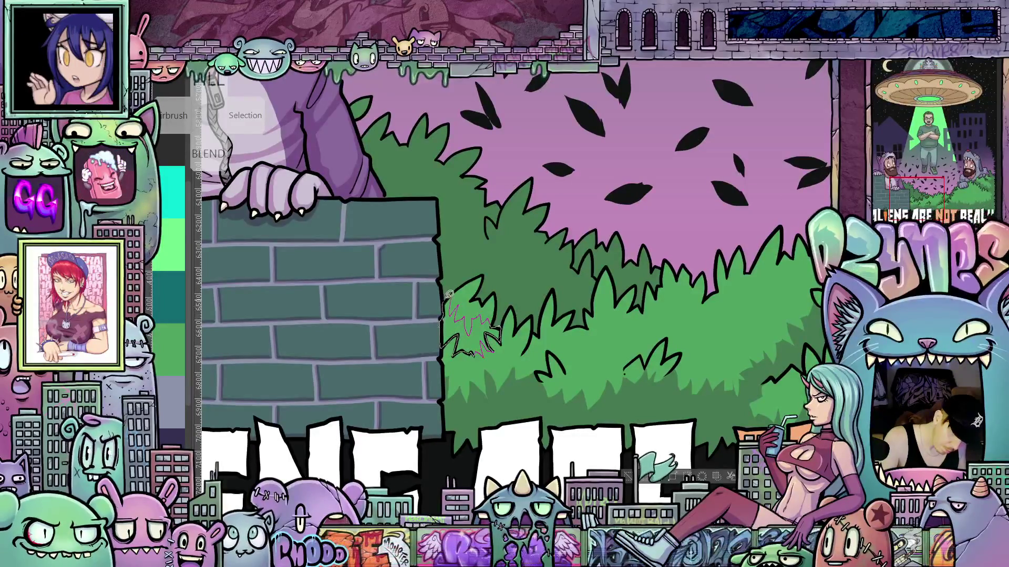
key("ctrl+z")
scroll(482, 307, "down", 5)
scroll(487, 373, "up", 3)
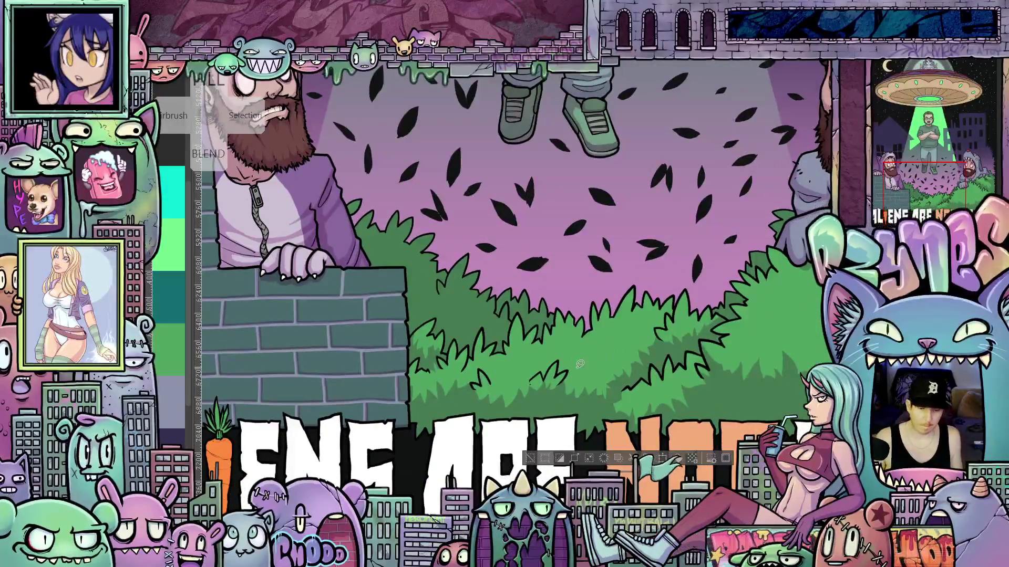
scroll(534, 370, "up", 1)
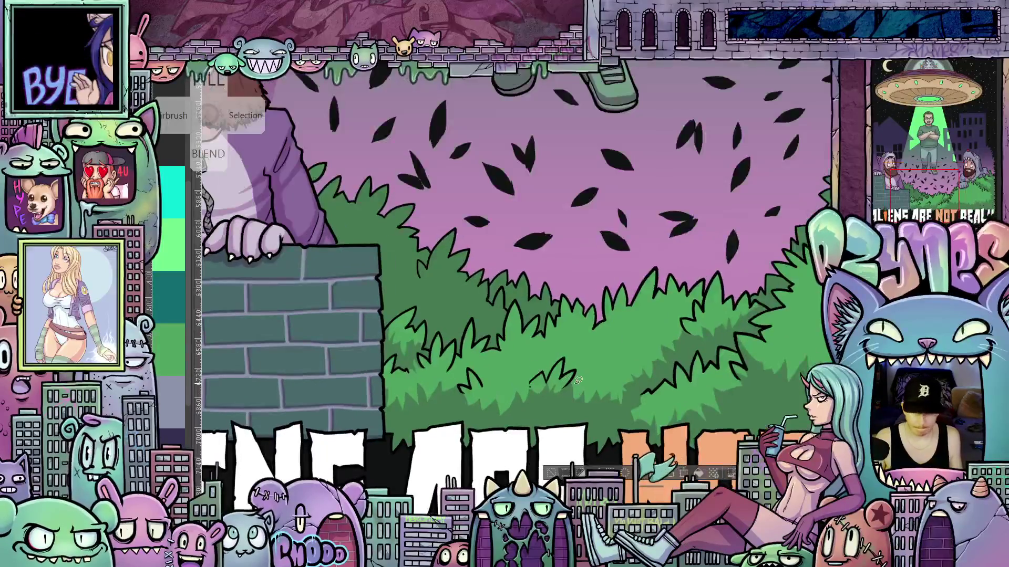
scroll(587, 365, "down", 2)
scroll(462, 368, "up", 2)
mouse_move(462, 367)
left_mouse_down()
mouse_move(529, 380)
mouse_move(478, 431)
left_mouse_up()
scroll(530, 378, "down", 1)
scroll(605, 408, "up", 2)
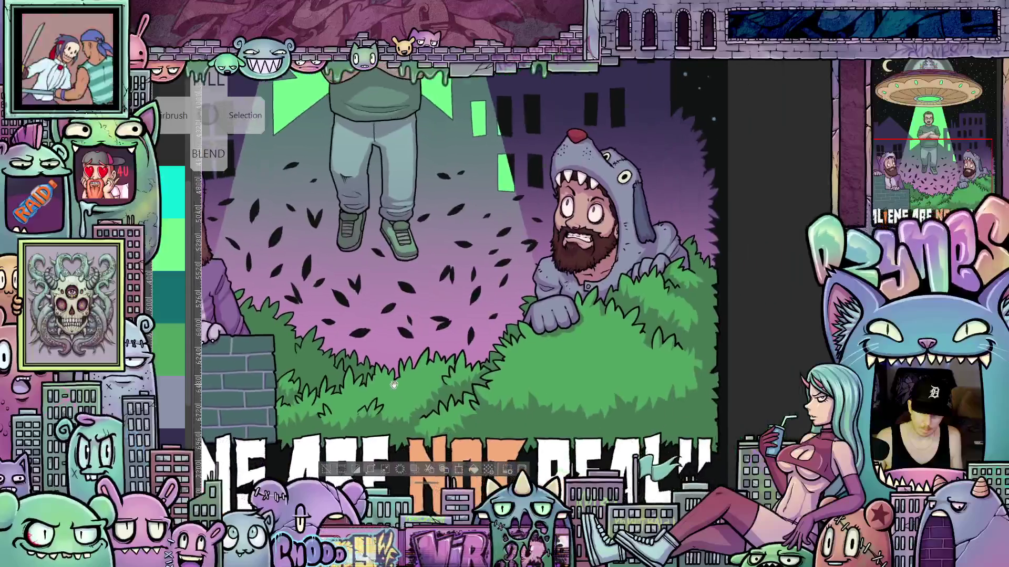
scroll(605, 408, "up", 1)
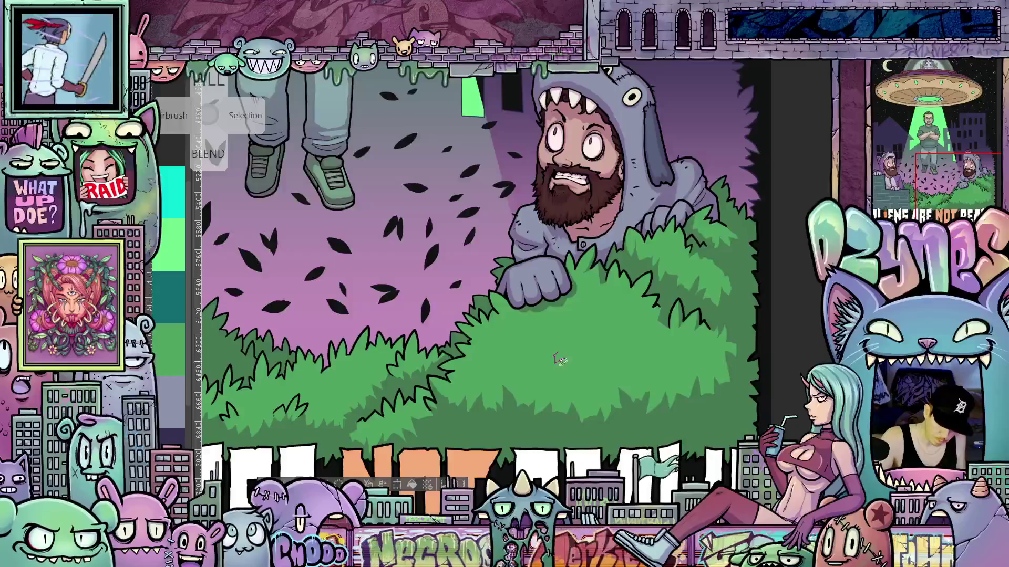
mouse_move(571, 365)
left_mouse_down()
mouse_move(623, 376)
mouse_move(640, 338)
mouse_move(625, 334)
mouse_move(599, 356)
mouse_move(588, 343)
mouse_move(575, 357)
mouse_move(583, 379)
left_mouse_up()
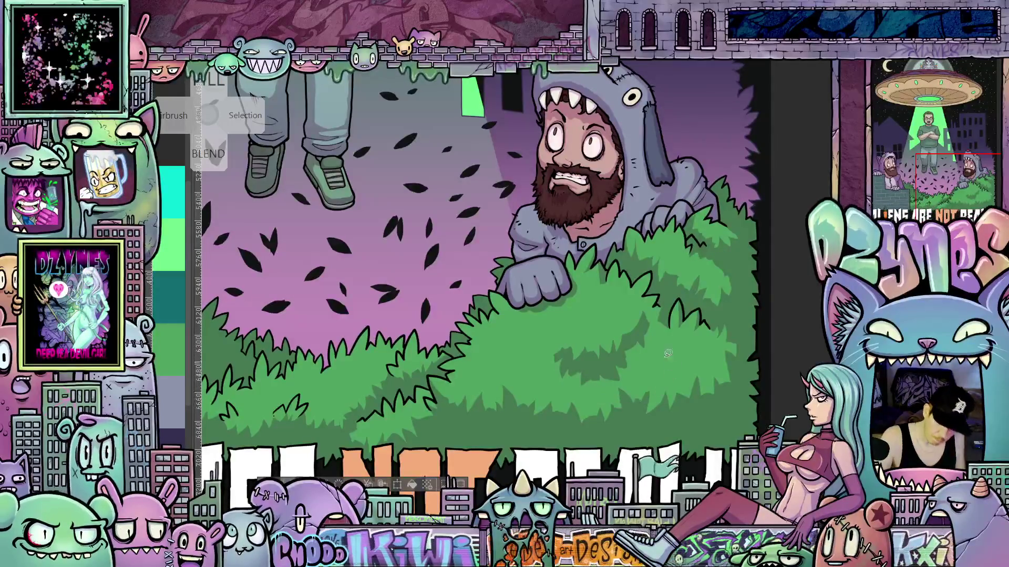
left_click_drag(649, 373, 612, 430)
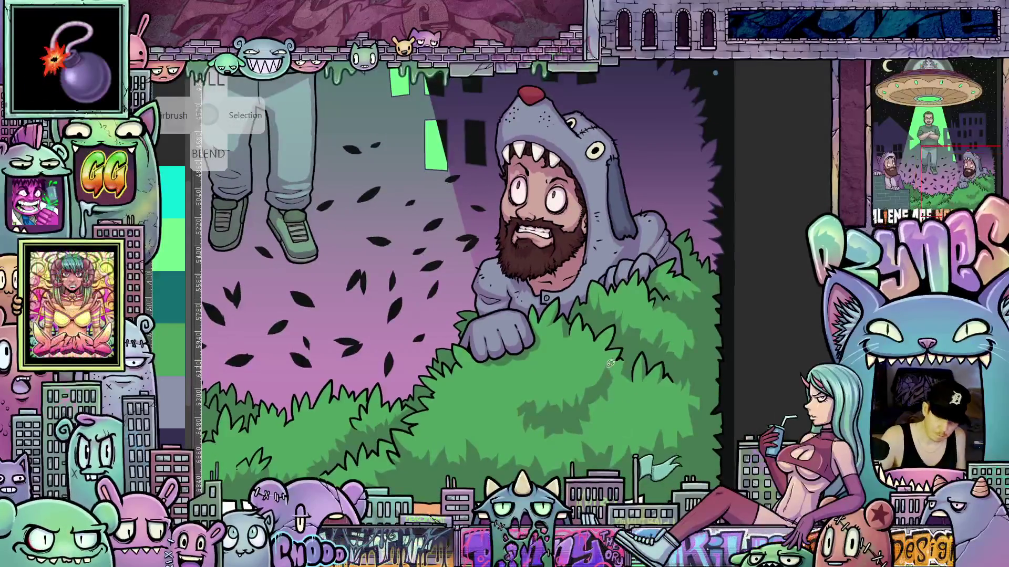
mouse_move(605, 370)
left_mouse_down()
mouse_move(621, 353)
mouse_move(622, 384)
mouse_move(640, 398)
mouse_move(655, 382)
mouse_move(678, 391)
mouse_move(720, 385)
mouse_move(581, 425)
mouse_move(603, 437)
mouse_move(588, 445)
mouse_move(563, 421)
mouse_move(573, 406)
mouse_move(586, 407)
mouse_move(560, 412)
mouse_move(578, 434)
mouse_move(550, 413)
left_mouse_up()
scroll(647, 394, "down", 2)
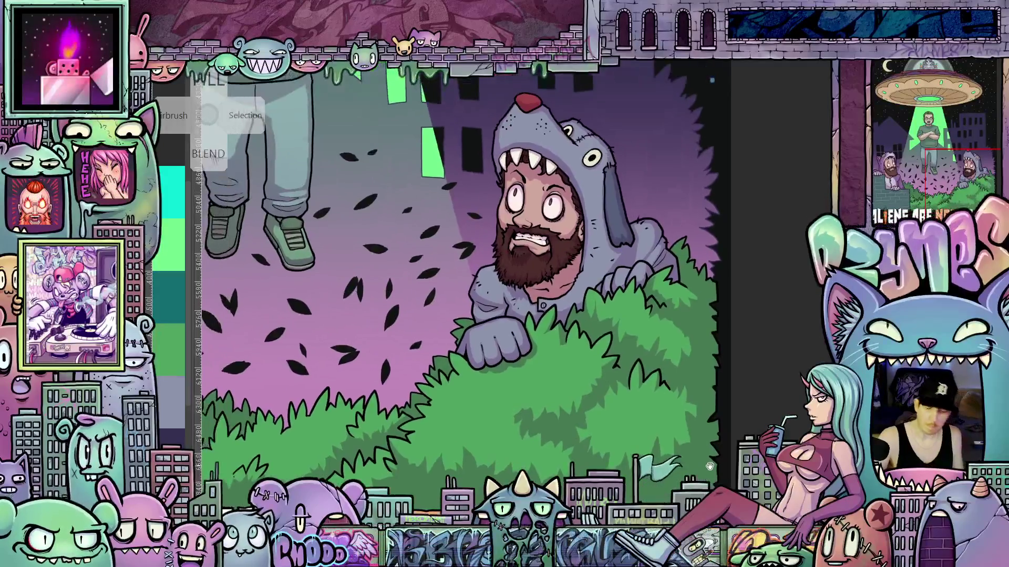
key("ctrl+0")
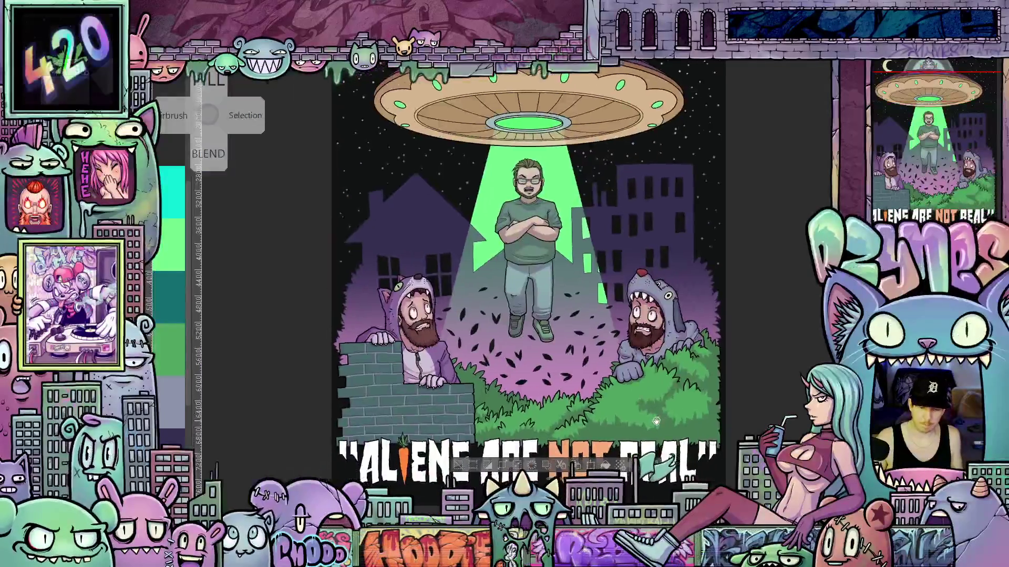
scroll(620, 405, "up", 5)
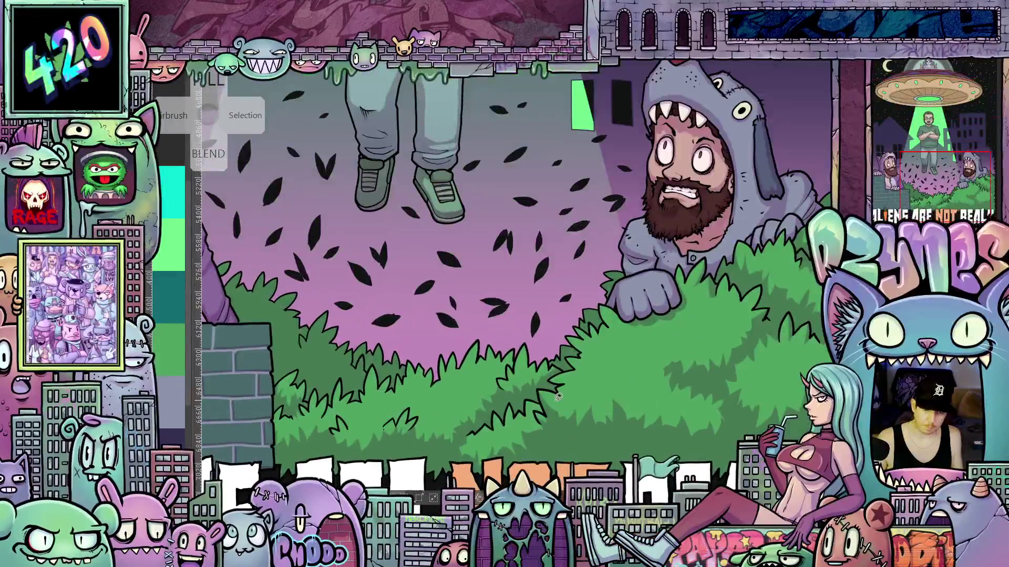
left_click_drag(558, 397, 645, 389)
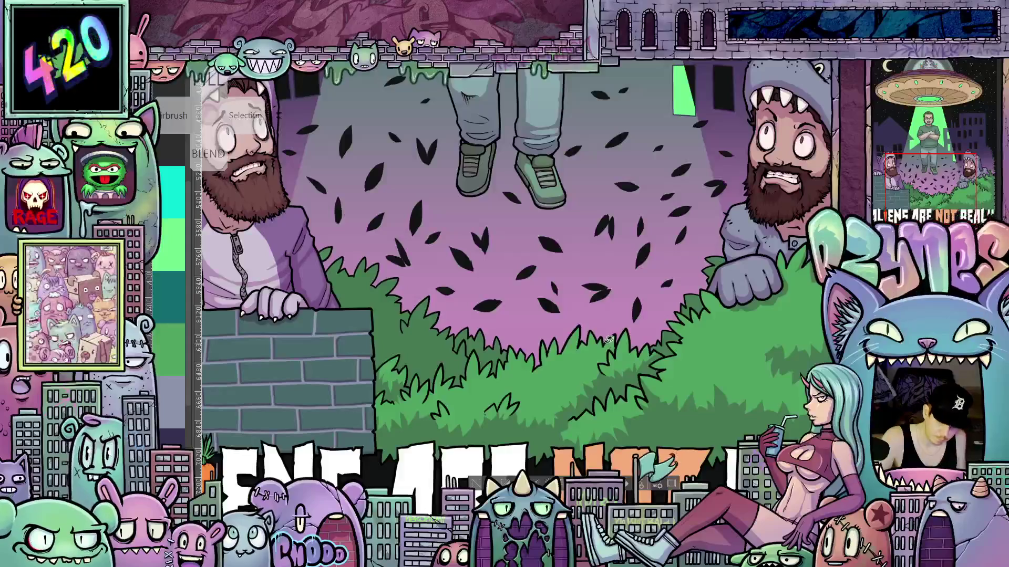
mouse_move(609, 350)
left_mouse_down()
mouse_move(584, 369)
mouse_move(584, 407)
mouse_move(618, 339)
mouse_move(609, 348)
left_mouse_up()
scroll(657, 378, "up", 2)
mouse_move(676, 417)
left_mouse_down()
mouse_move(682, 395)
mouse_move(670, 403)
left_mouse_up()
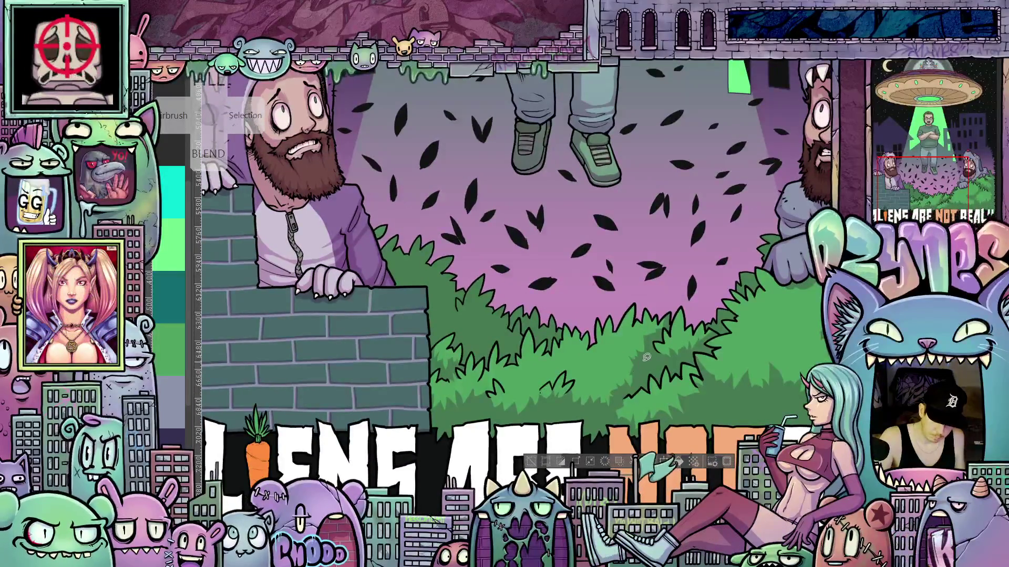
left_click_drag(613, 406, 671, 401)
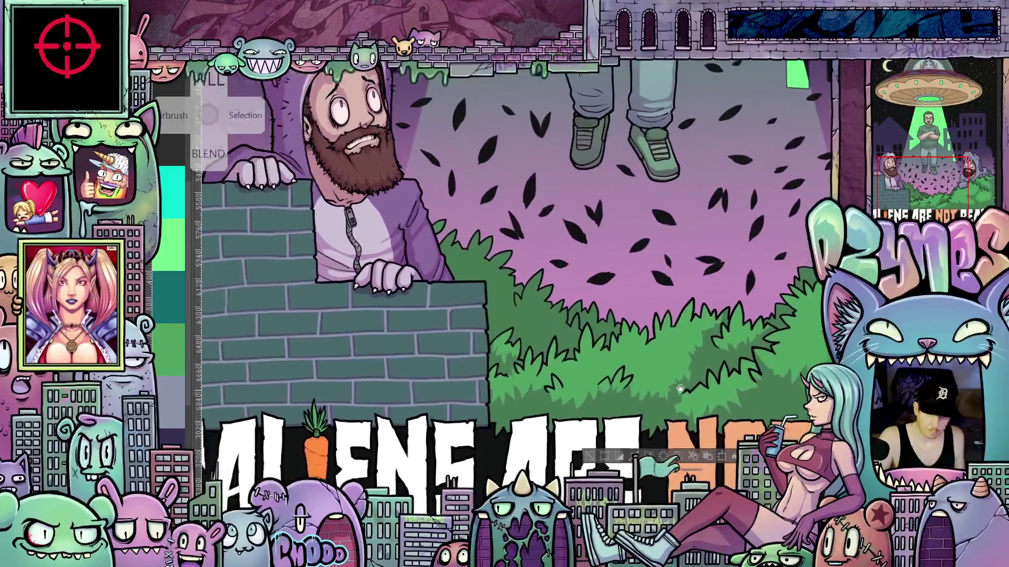
mouse_move(646, 326)
left_mouse_down()
mouse_move(639, 362)
mouse_move(651, 331)
left_mouse_up()
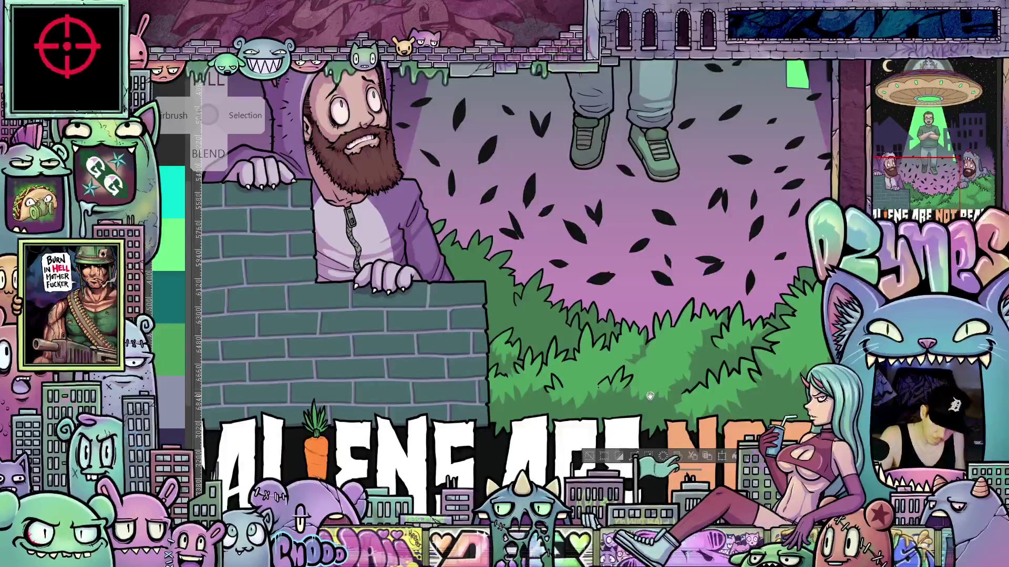
left_click_drag(649, 397, 628, 355)
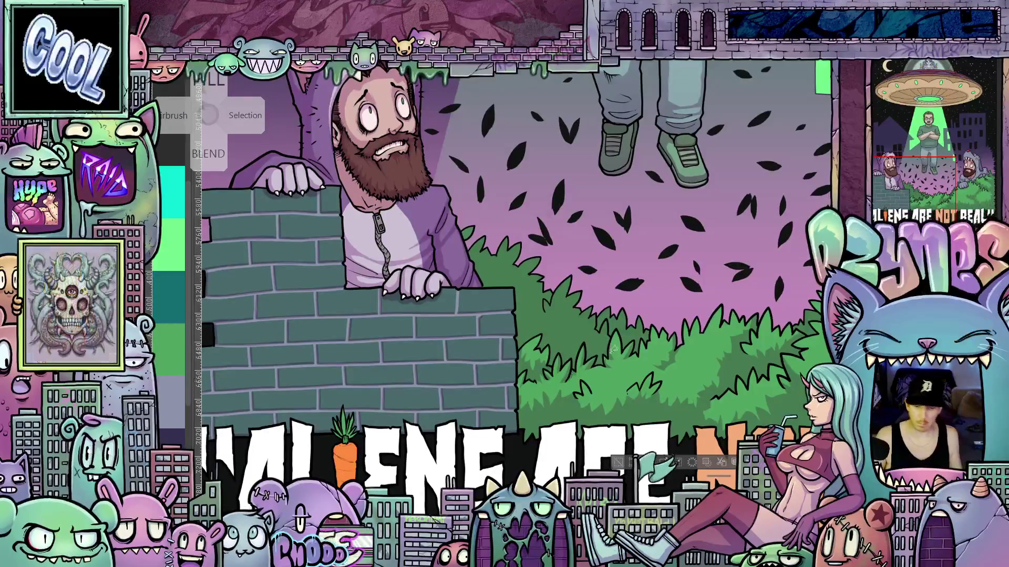
scroll(569, 376, "down", 5)
scroll(626, 364, "up", 5)
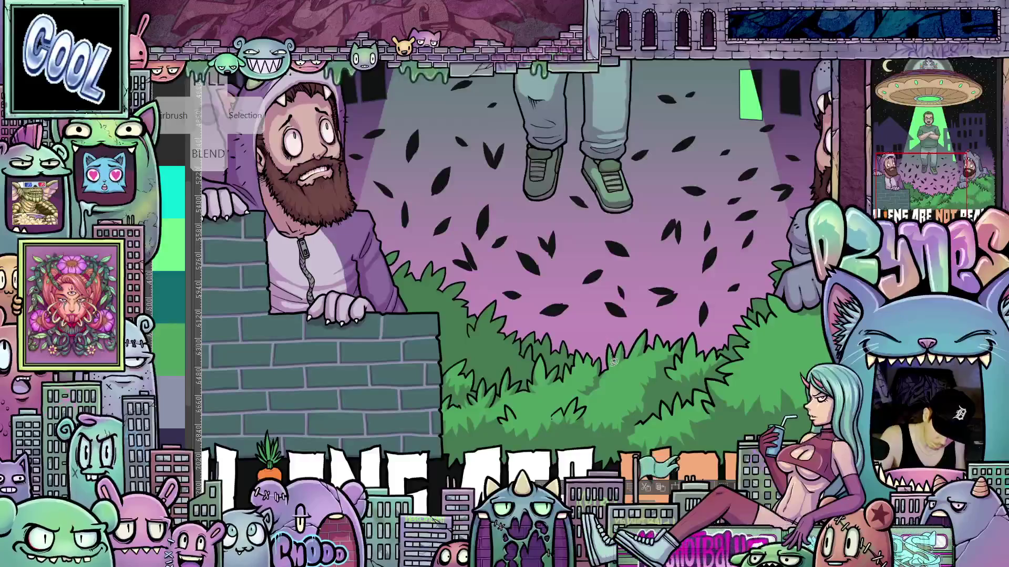
mouse_move(754, 396)
left_mouse_down()
mouse_move(655, 375)
mouse_move(634, 398)
mouse_move(685, 389)
mouse_move(629, 400)
left_mouse_up()
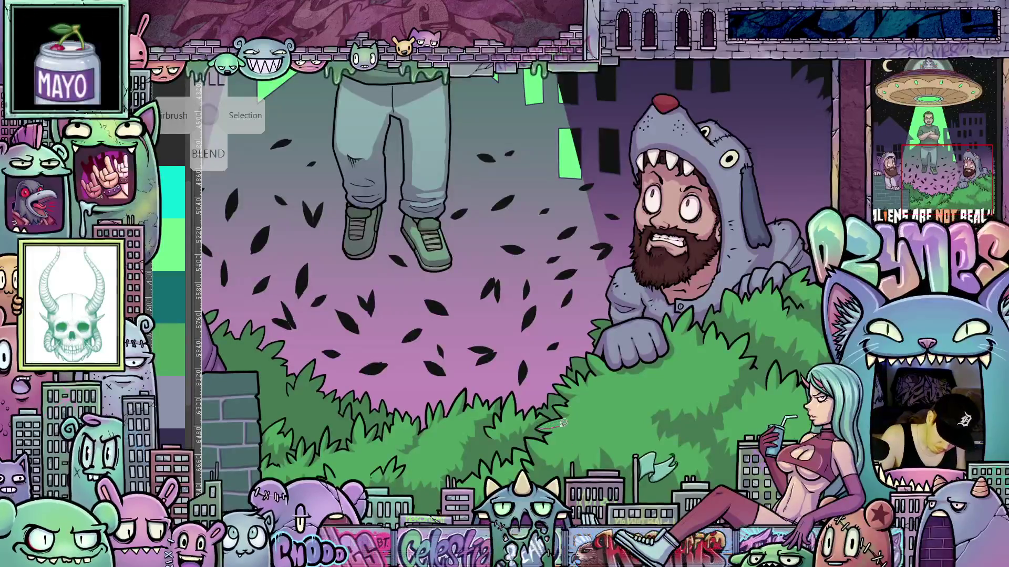
Pan across both hooded men, the bushes and title lettering, then zoom out to fit the canvas.
scroll(640, 453, "up", 3)
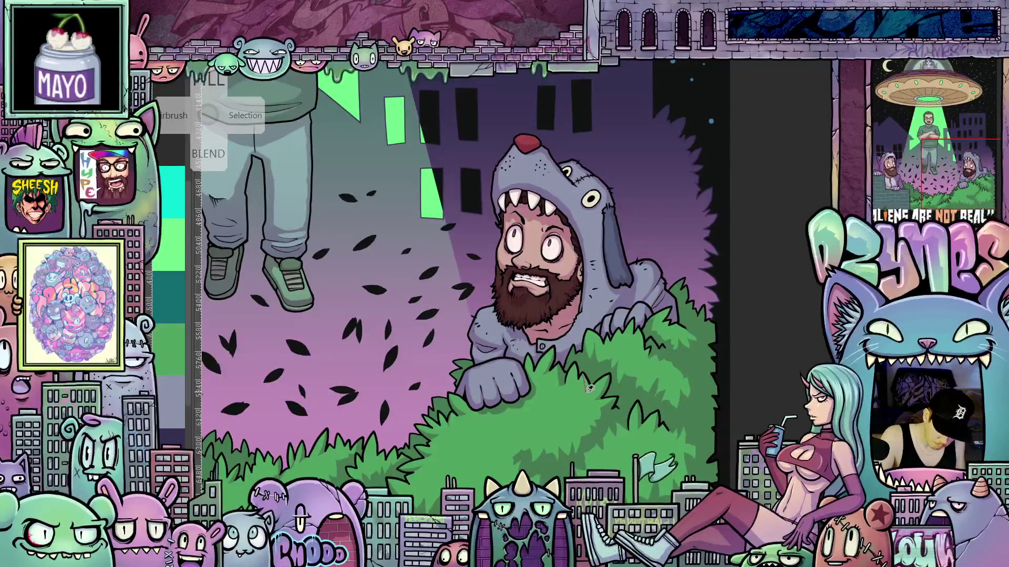
mouse_move(696, 436)
left_mouse_down()
mouse_move(660, 420)
mouse_move(660, 465)
left_mouse_up()
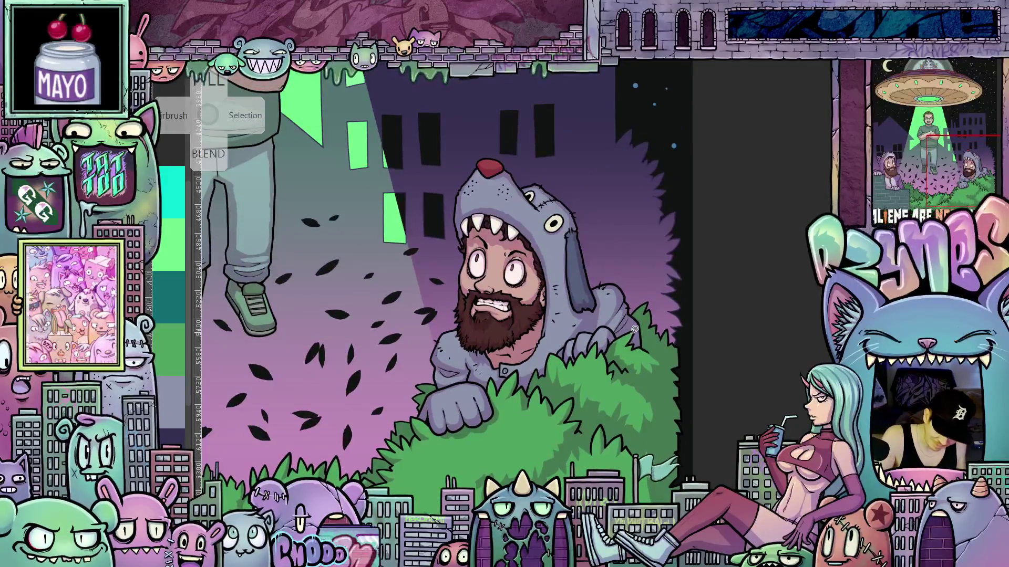
left_click_drag(644, 348, 734, 386)
mouse_move(625, 396)
left_mouse_down()
mouse_move(667, 391)
mouse_move(650, 432)
left_mouse_up()
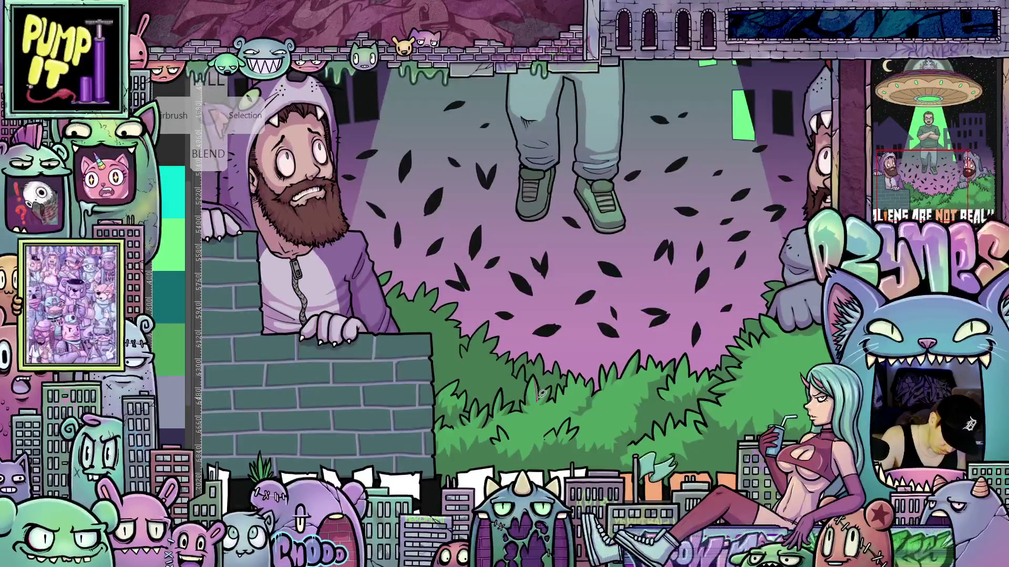
left_click_drag(623, 391, 577, 394)
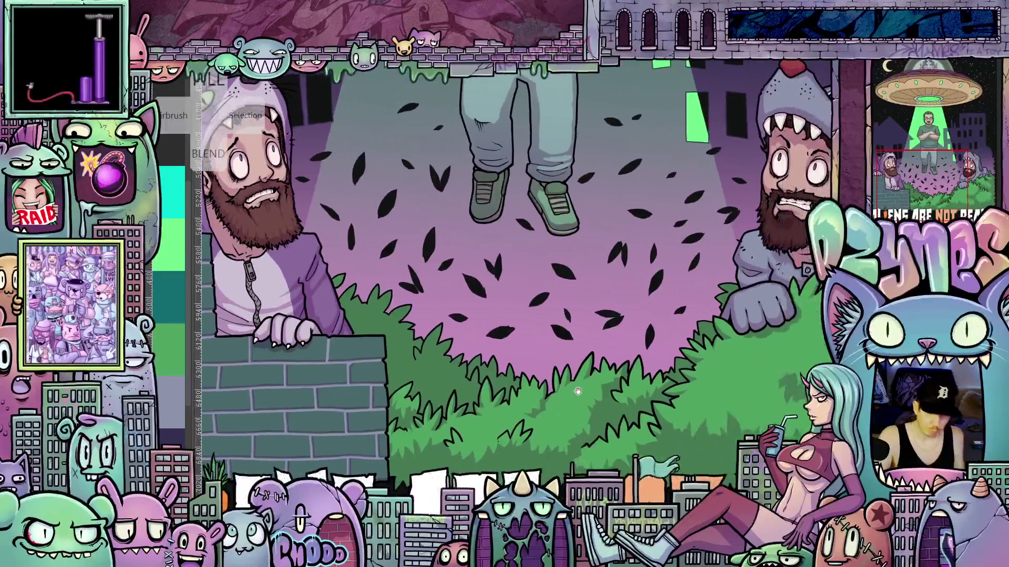
scroll(581, 388, "down", 5)
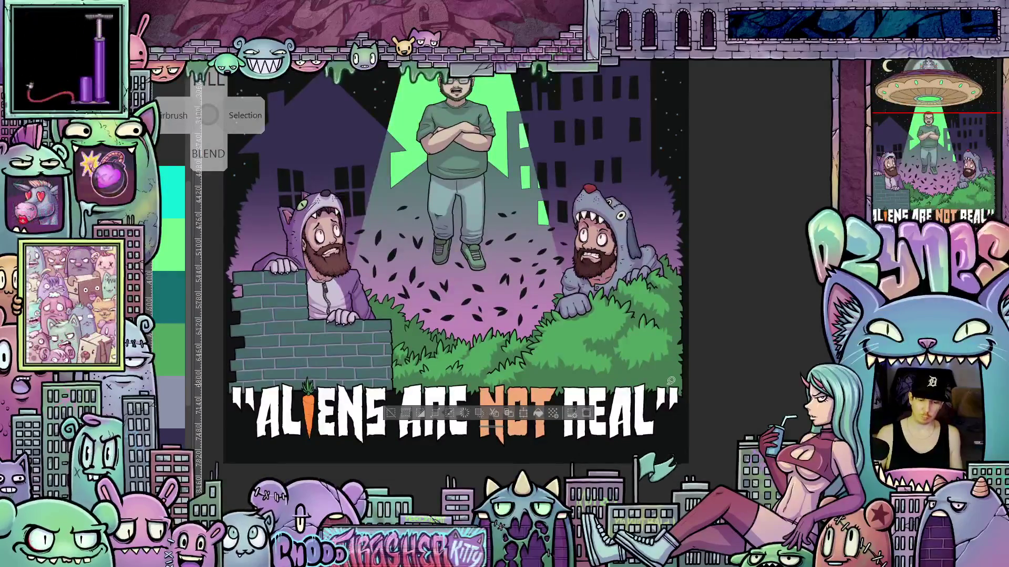
Zoom into the bushes in front of the dog-hooded man near the NOT REAL title.
scroll(657, 386, "up", 3)
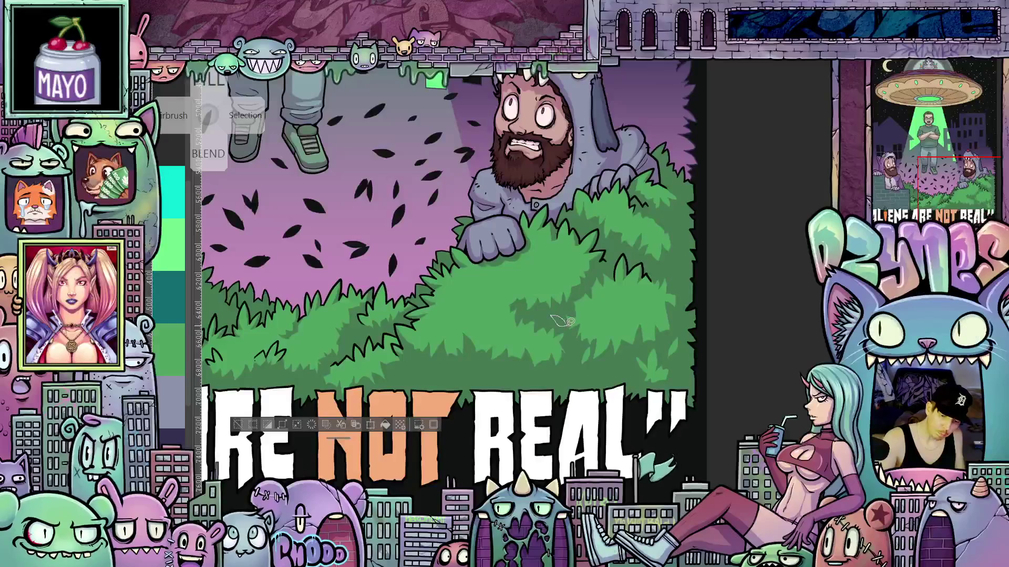
Zoom and pan to reveal the artwork above the dog-hooded man.
scroll(650, 366, "up", 3)
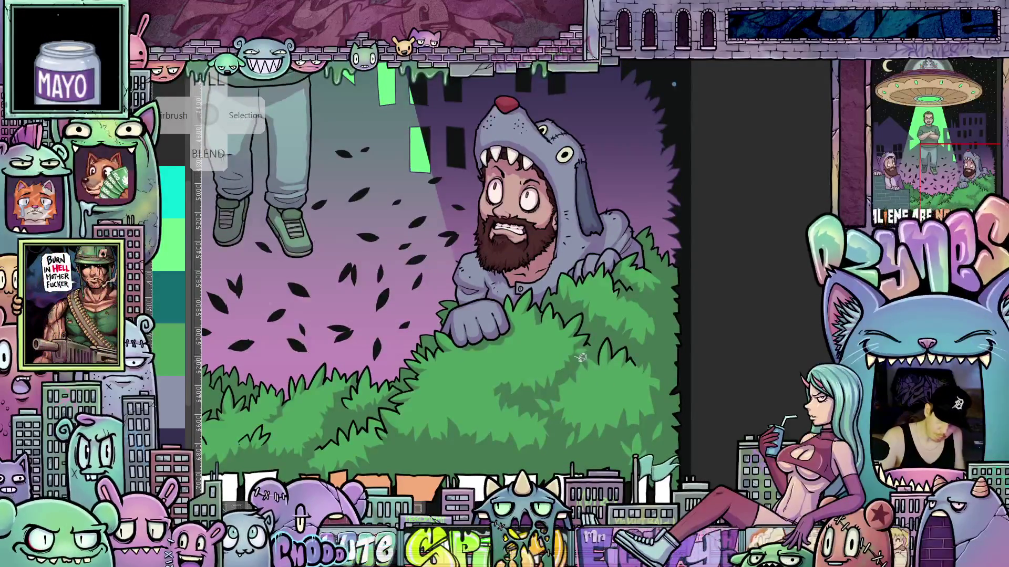
scroll(613, 368, "up", 1)
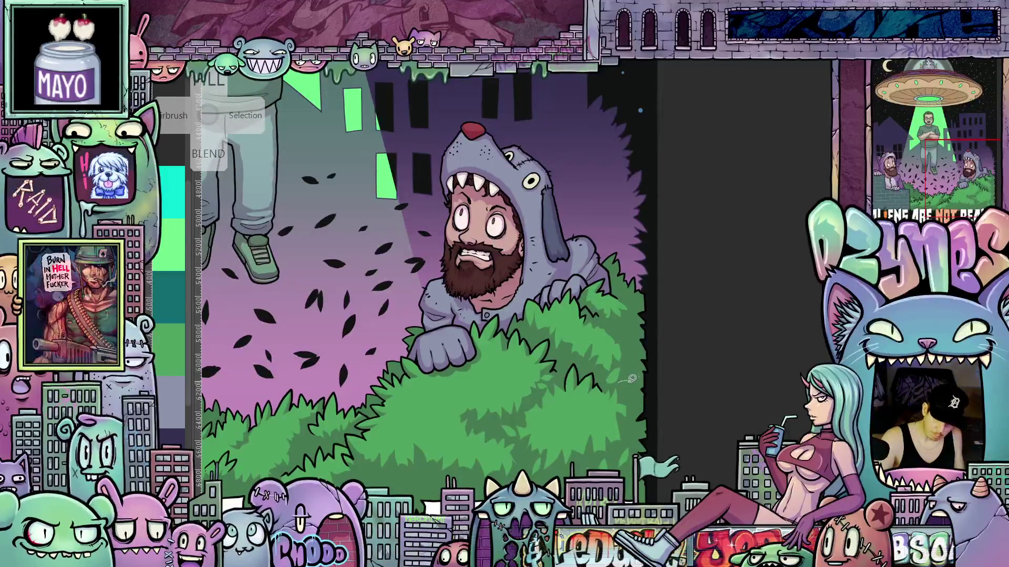
mouse_move(616, 329)
left_mouse_down()
mouse_move(631, 364)
mouse_move(729, 316)
mouse_move(765, 237)
left_mouse_up()
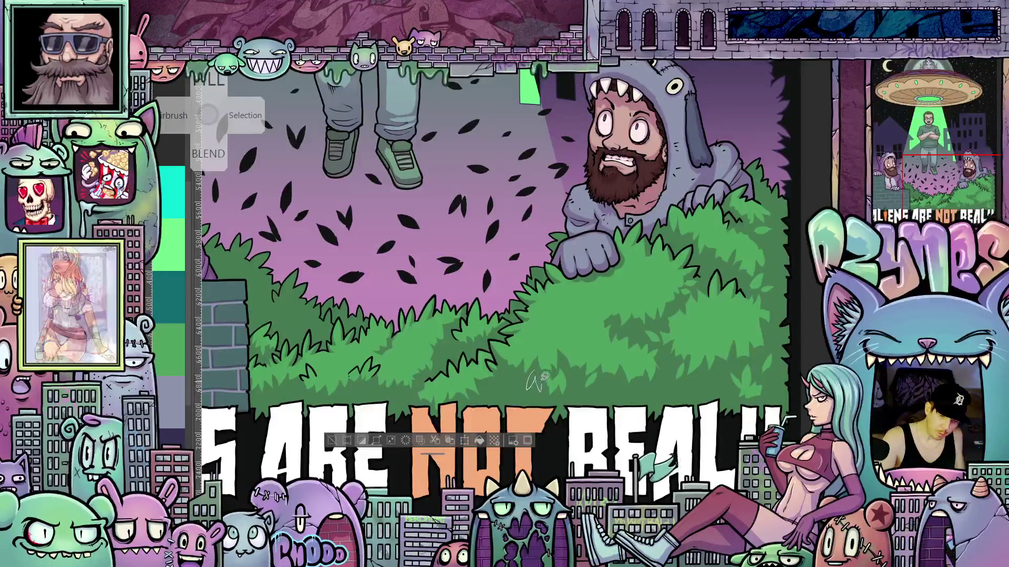
scroll(620, 370, "left", 3)
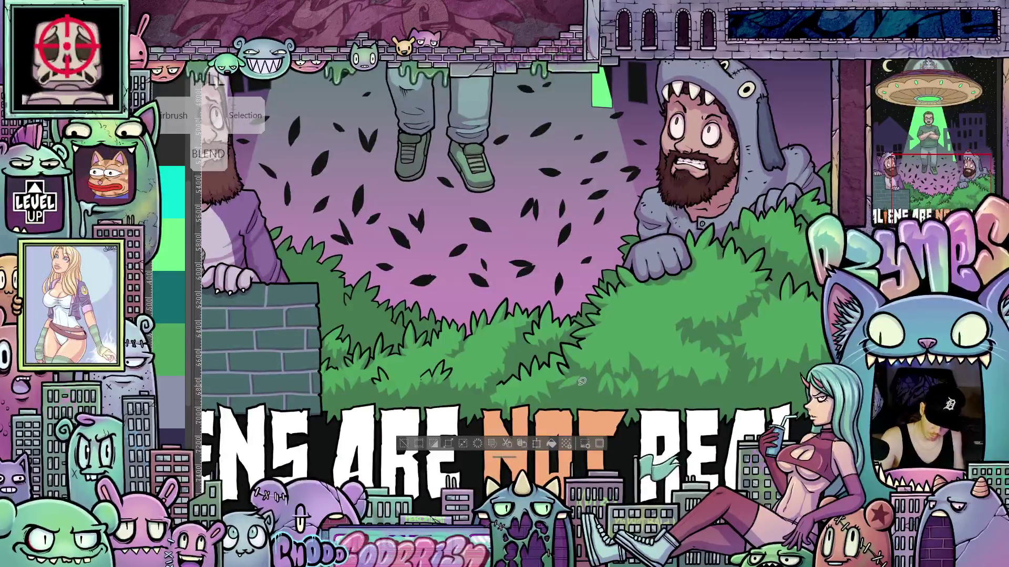
scroll(605, 380, "up", 5)
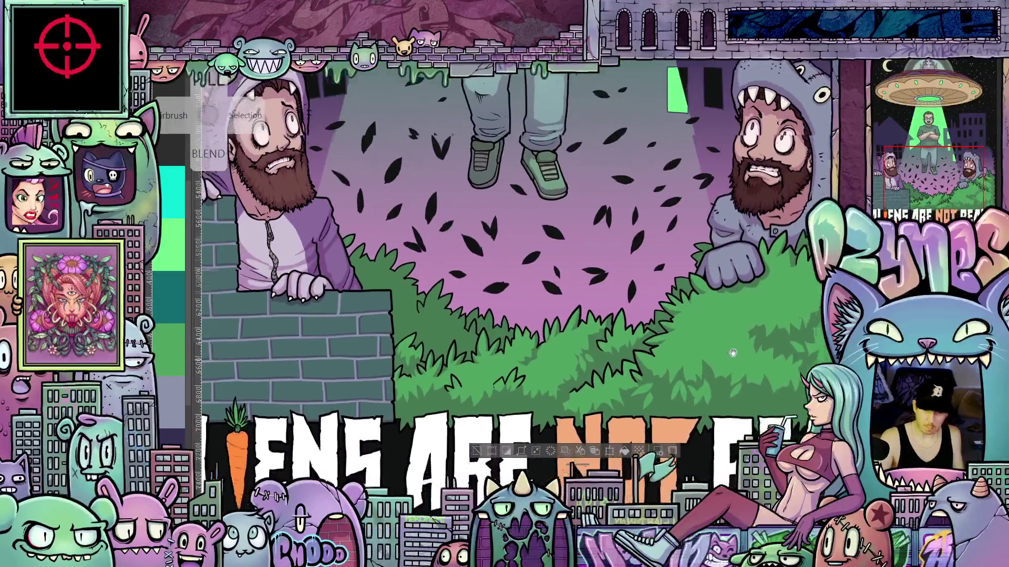
Pan across both hooded men and the brick wall, ending zoomed out on the UFO scene.
mouse_move(558, 402)
left_mouse_down()
mouse_move(830, 379)
mouse_move(586, 389)
left_mouse_up()
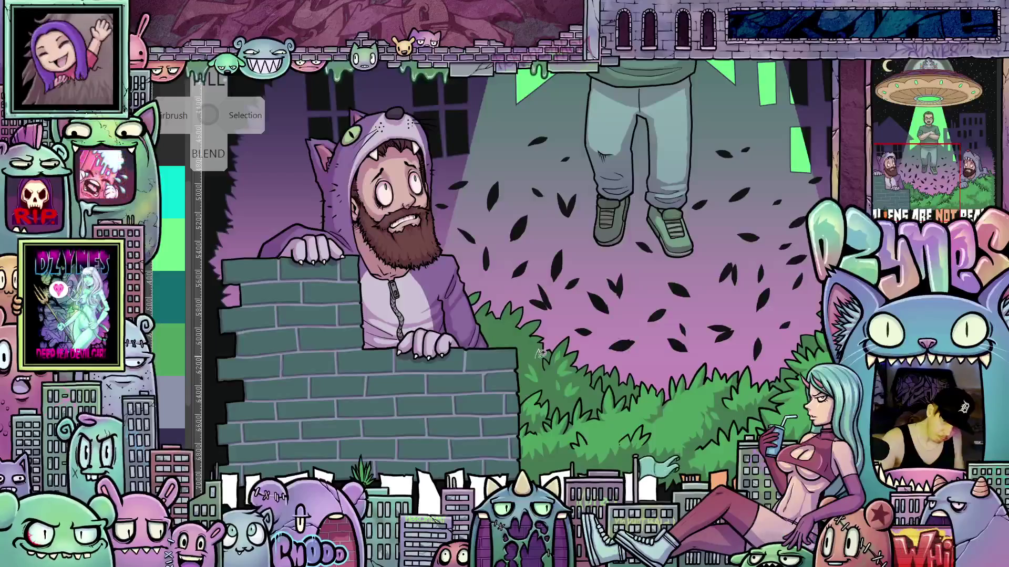
mouse_move(743, 415)
left_mouse_down()
mouse_move(685, 386)
mouse_move(742, 413)
mouse_move(640, 400)
left_mouse_up()
left_click_drag(791, 391, 680, 385)
scroll(681, 385, "down", 4)
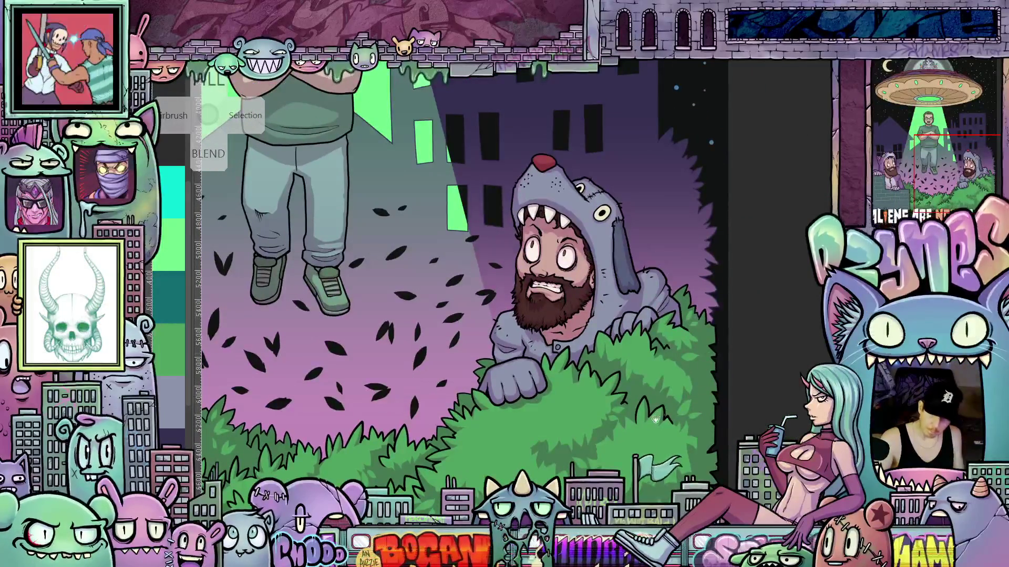
left_click_drag(660, 417, 768, 349)
scroll(674, 435, "down", 5)
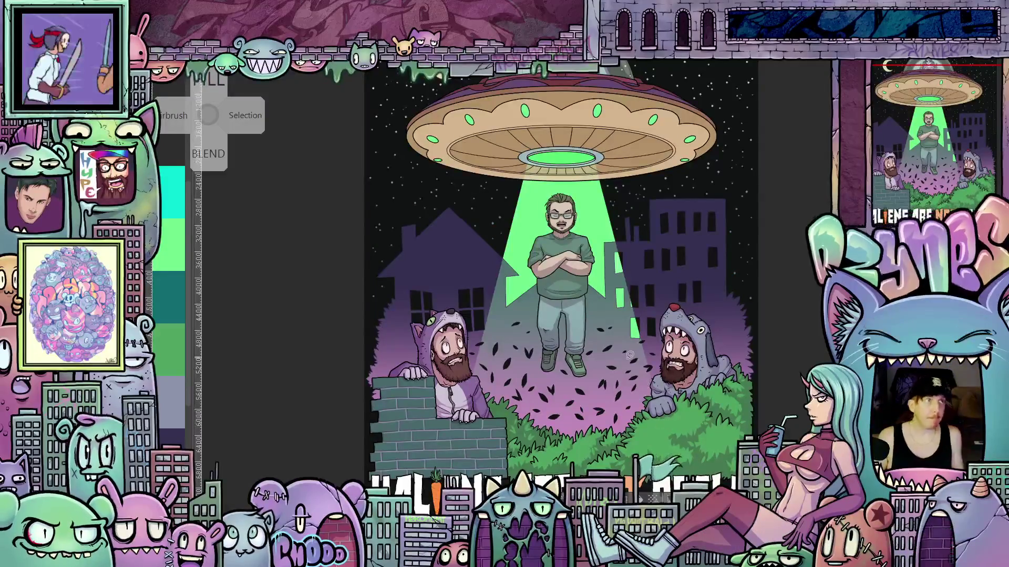
scroll(627, 361, "down", 3)
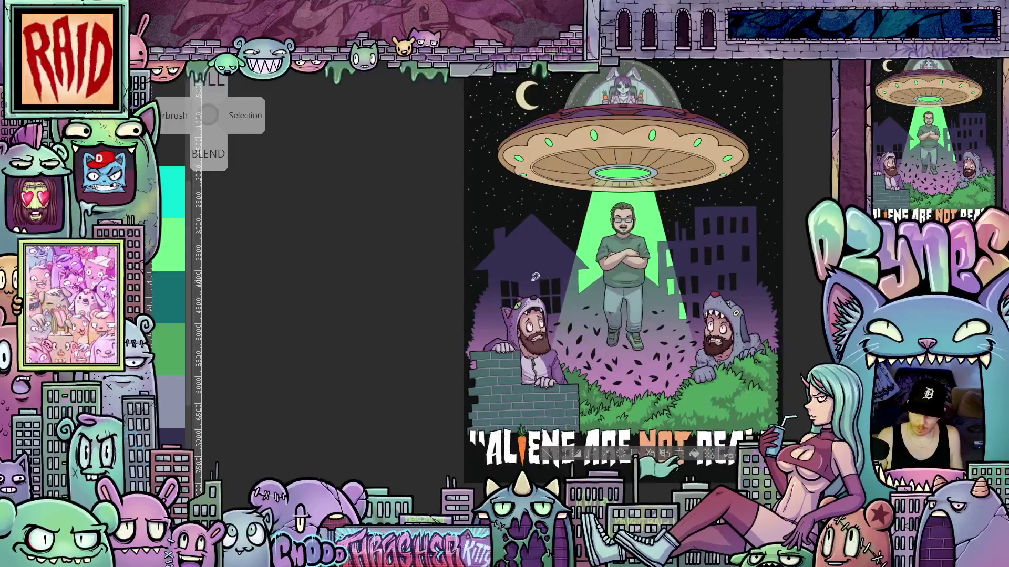
scroll(524, 278, "up", 1)
scroll(524, 278, "up", 1)
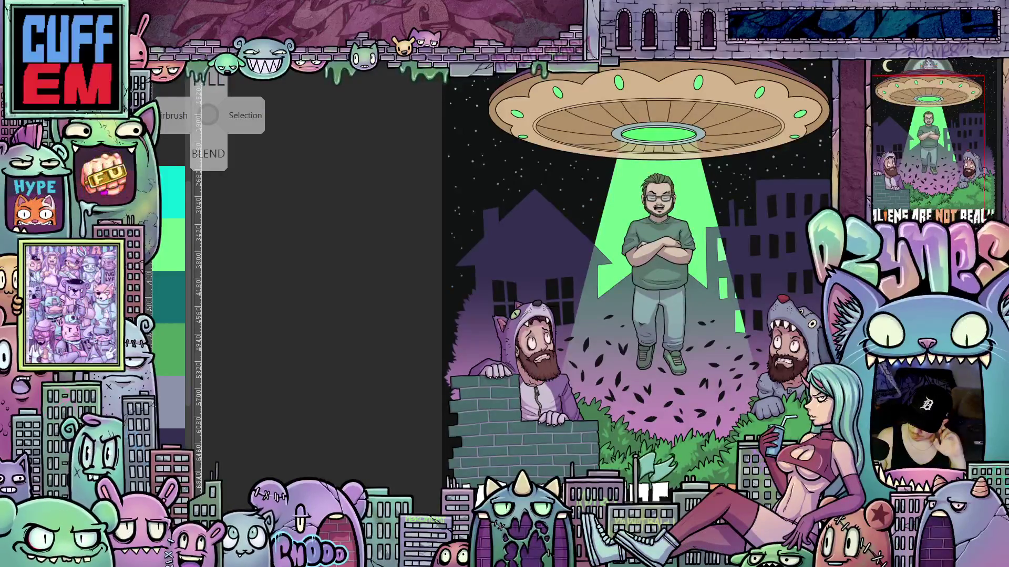
Choose Add (Glow) from the Layer panel's blending mode list.
left_click(887, 178)
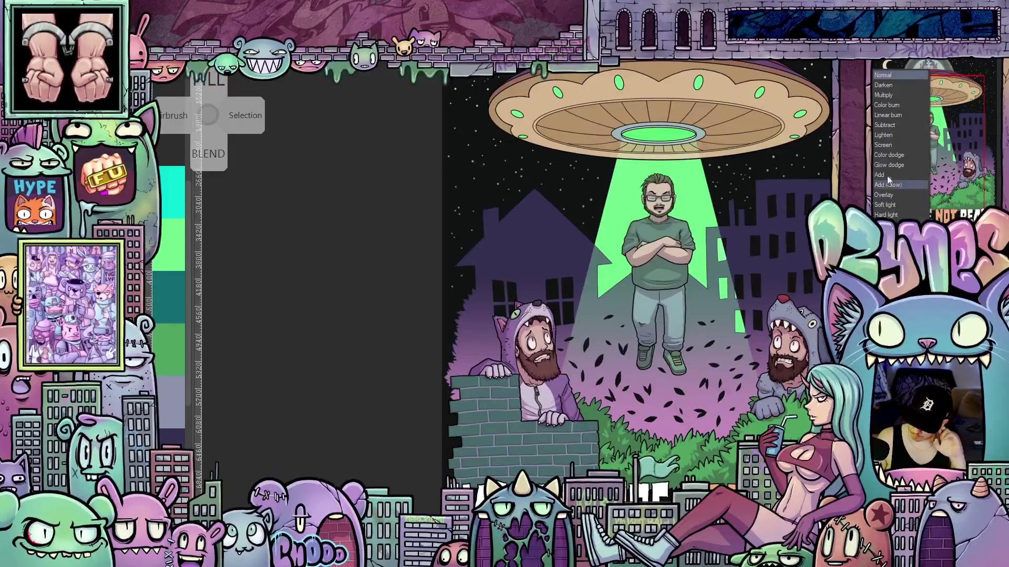
left_click(900, 182)
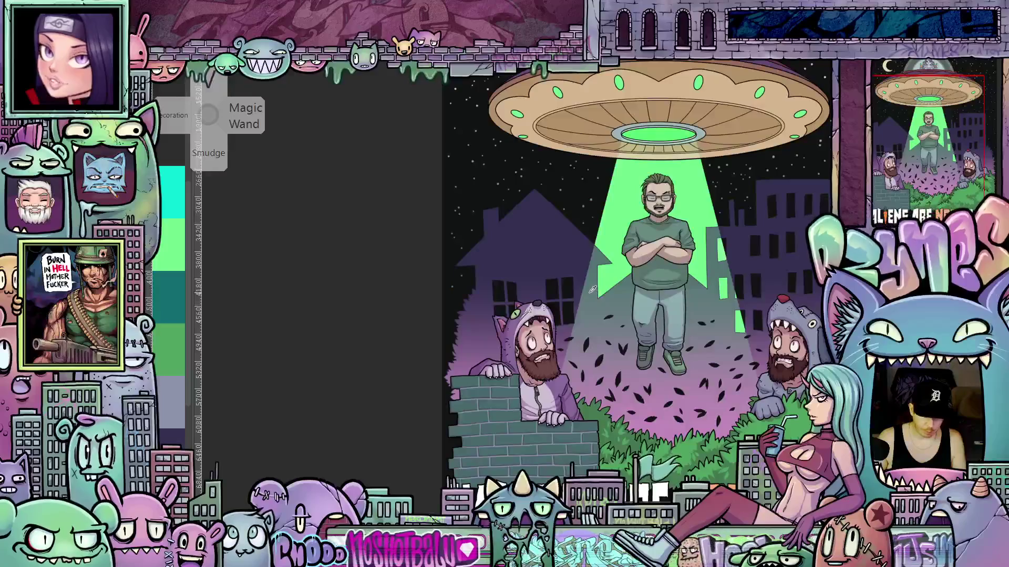
Zoom in on the purple house, make the brush much smaller, and tilt the canvas.
scroll(482, 266, "up", 3)
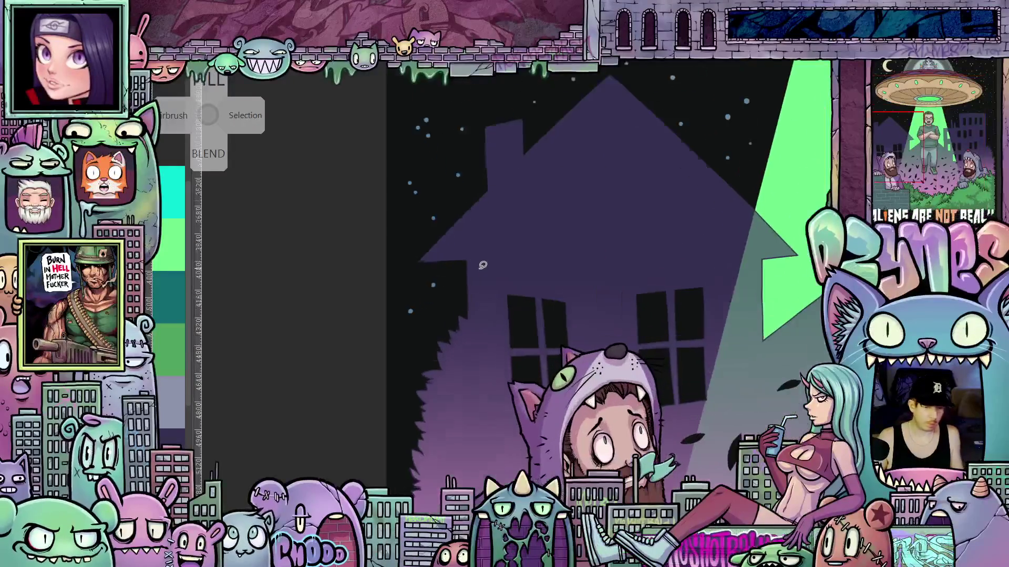
scroll(531, 323, "up", 2)
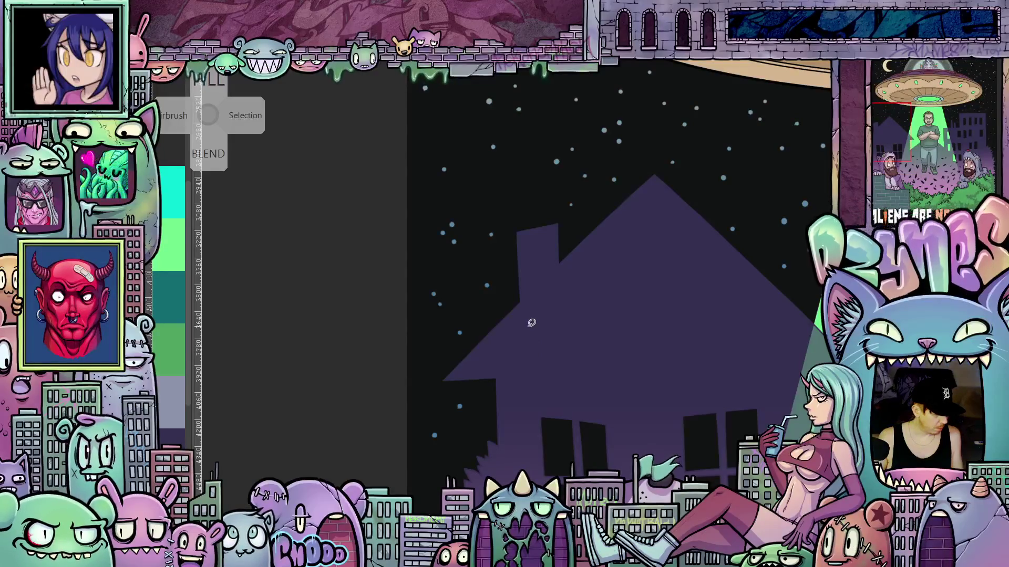
key("bracketleft")
key("bracketleft")
key("bracketleft")
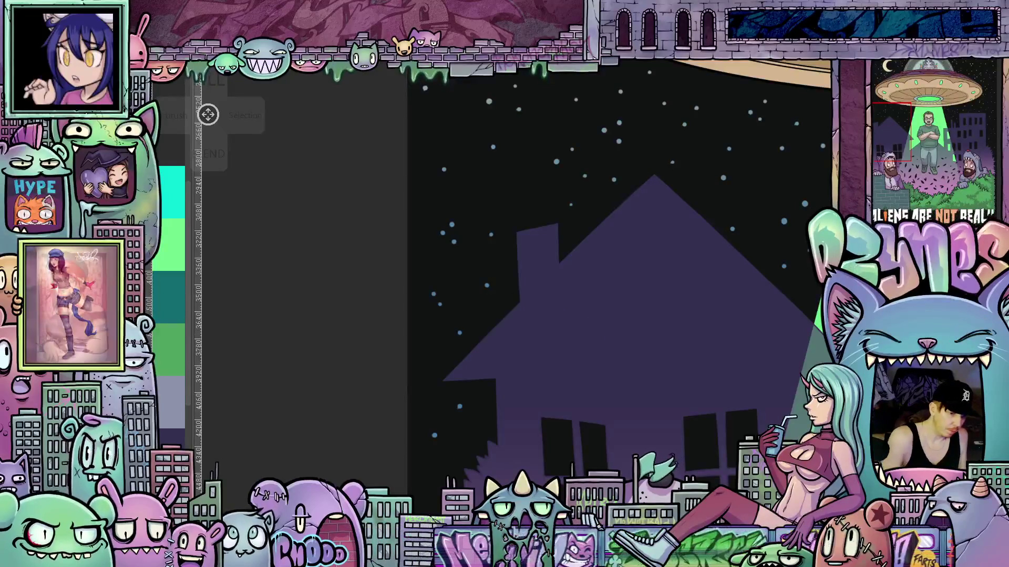
mouse_move(707, 354)
left_mouse_down()
mouse_move(646, 389)
mouse_move(573, 357)
mouse_move(525, 301)
left_mouse_up()
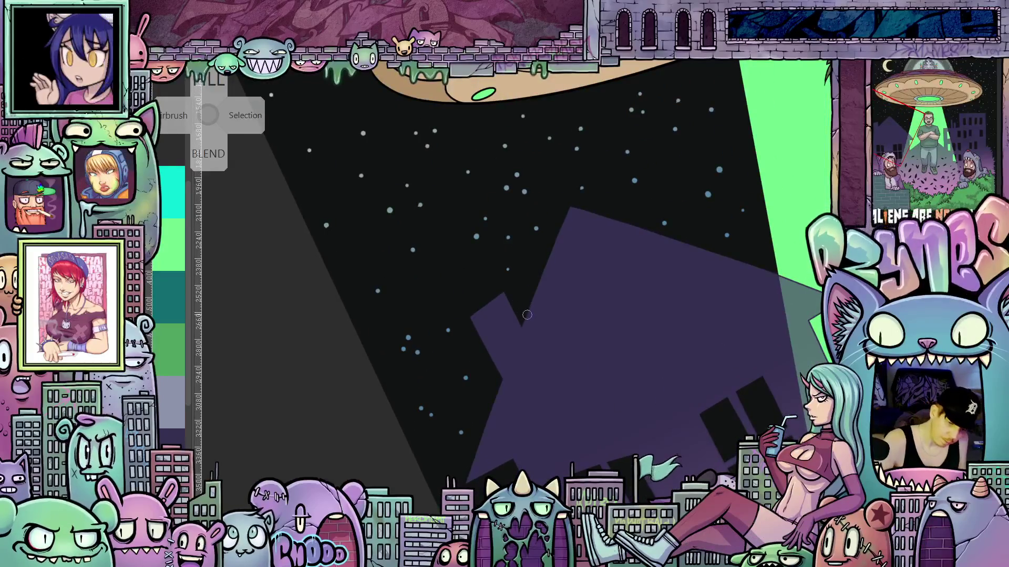